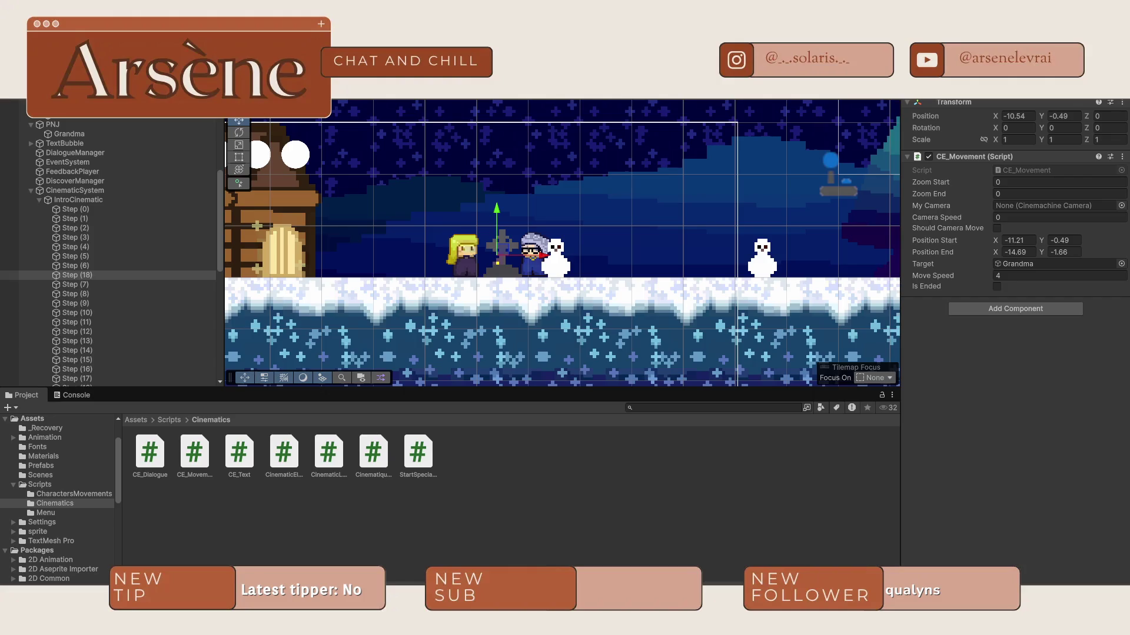
Step: Enter Play mode to watch the snowy graveyard intro cinematic
key("ctrl+p")
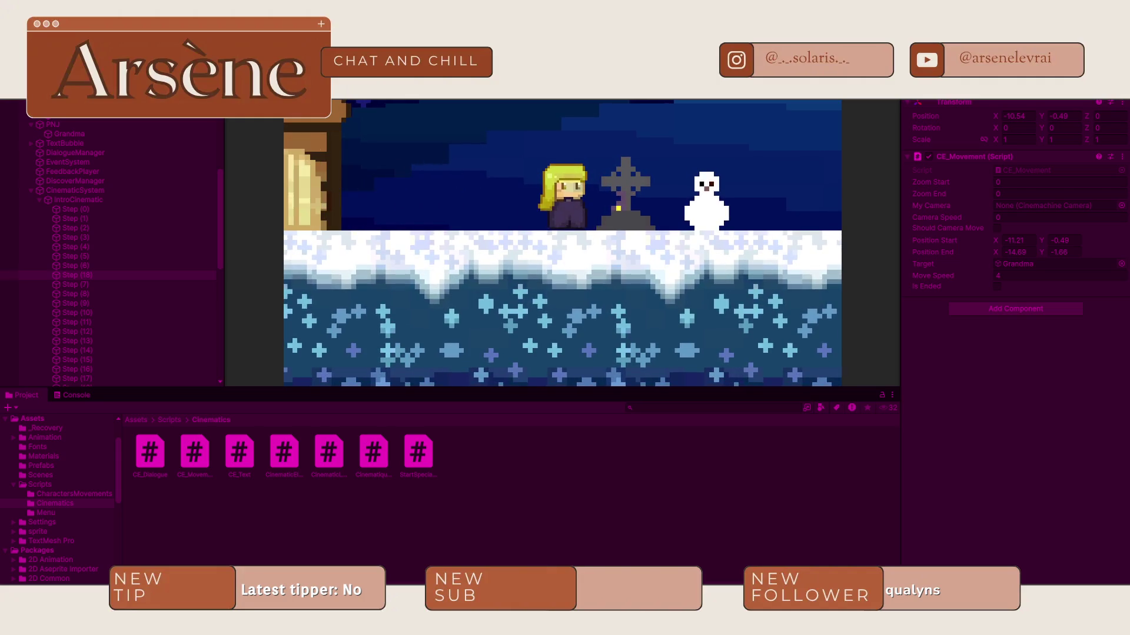
Step: Advance the cutscene and select Grandma in the Scene view to check her position
key("ctrl+1")
scroll(474, 251, "up", 8)
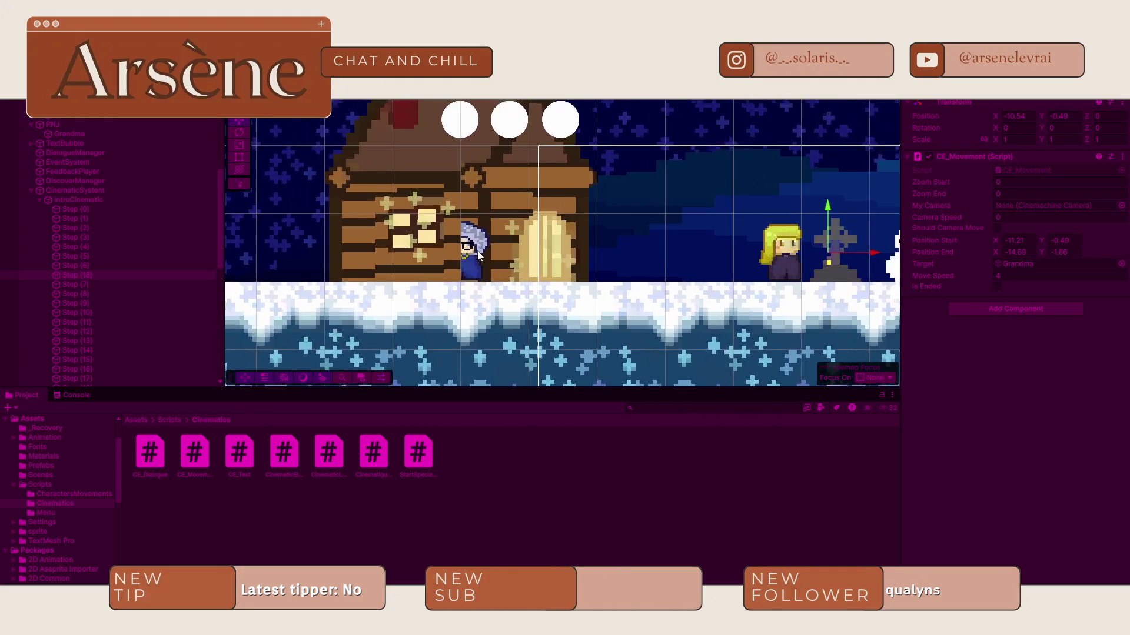
scroll(474, 250, "up", 5)
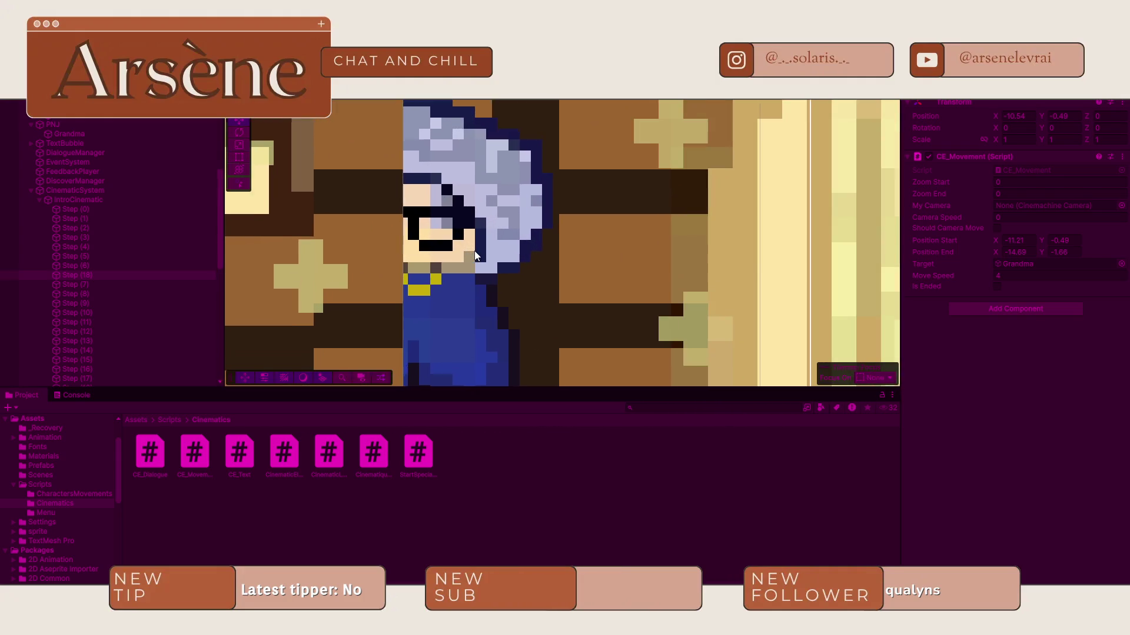
scroll(465, 229, "down", 5)
scroll(461, 223, "down", 5)
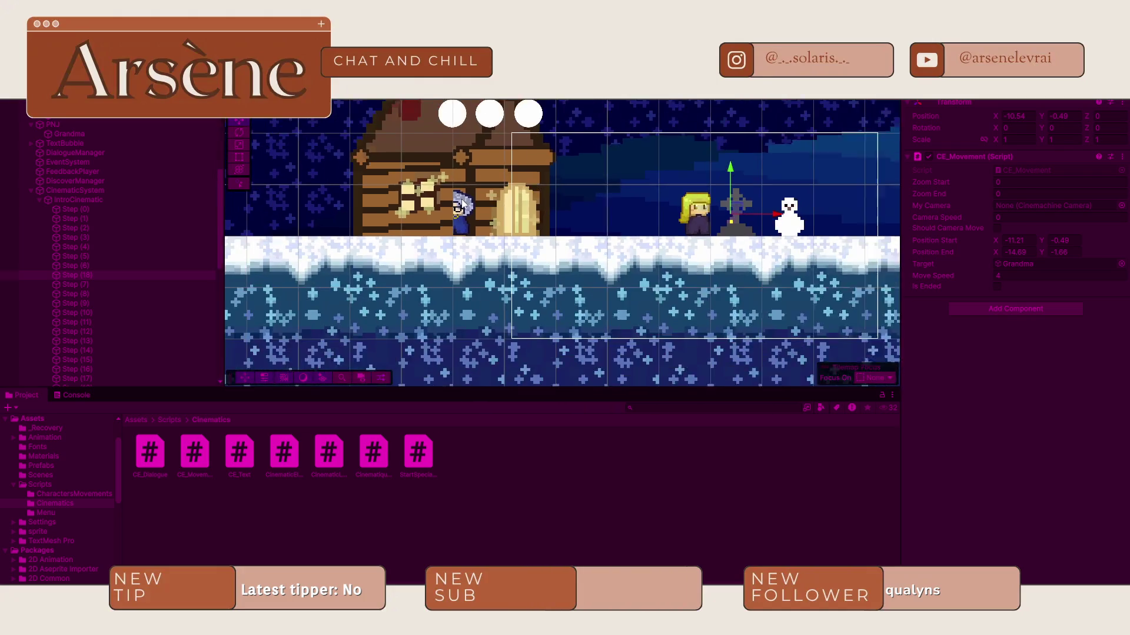
left_click_drag(454, 184, 330, 182)
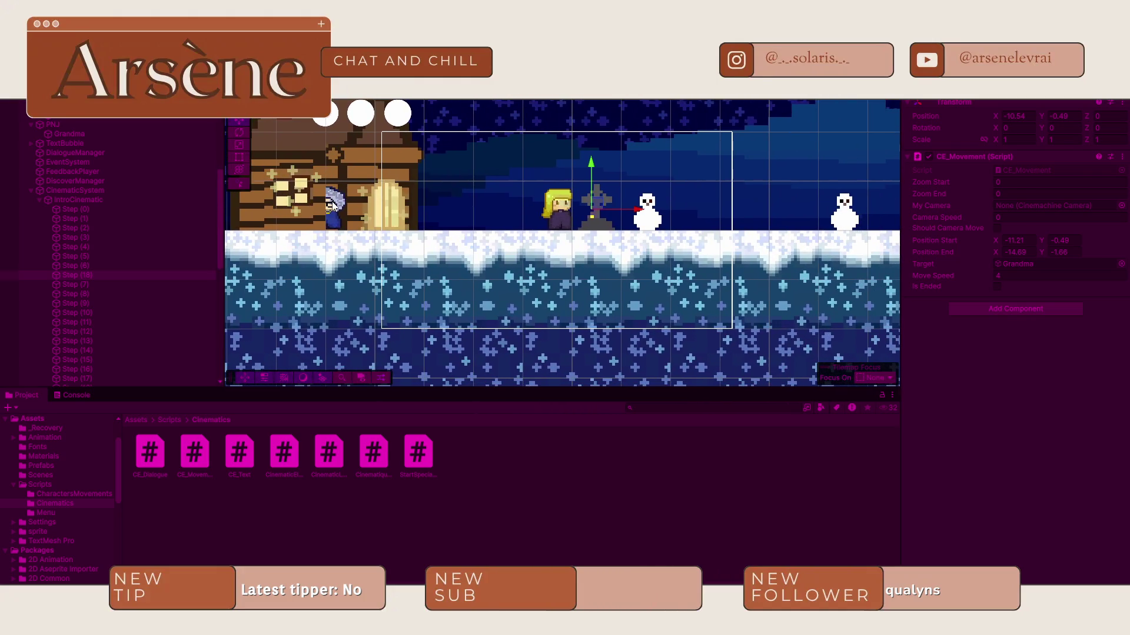
left_click(333, 204)
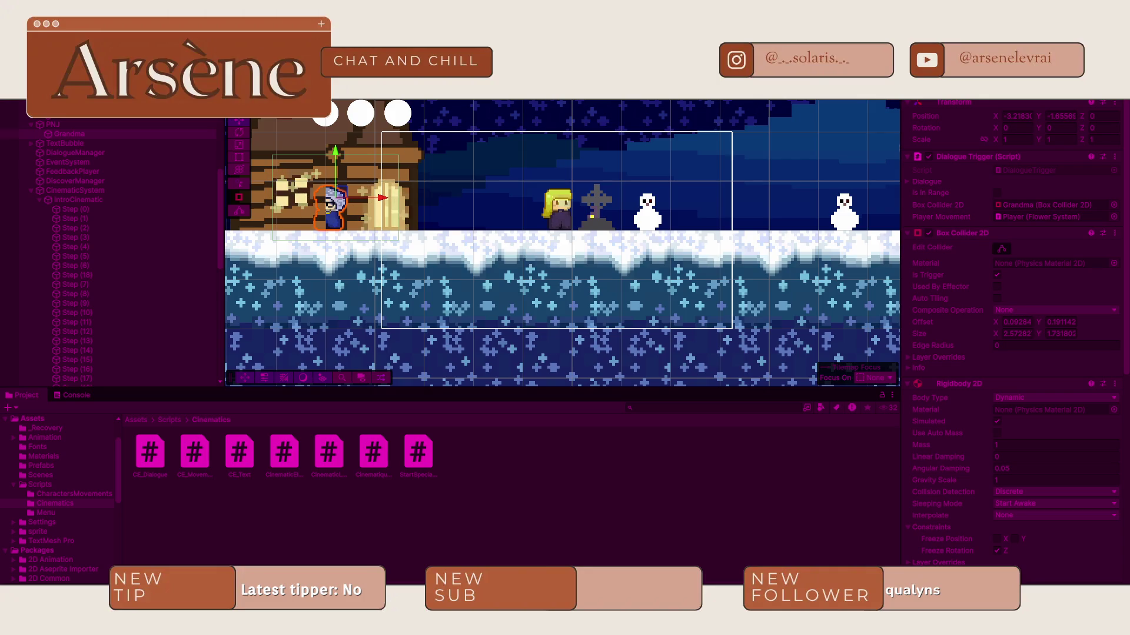
Step: Slide Grandma left along X, attempt a save, and stop the test run
key("ctrl+p")
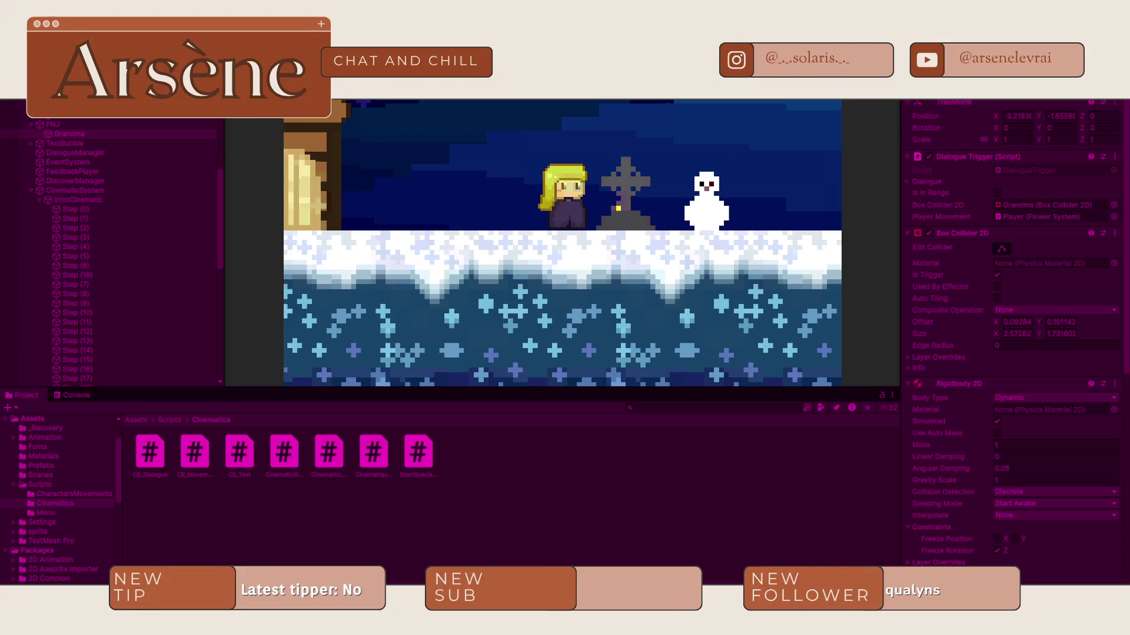
key("ctrl+p")
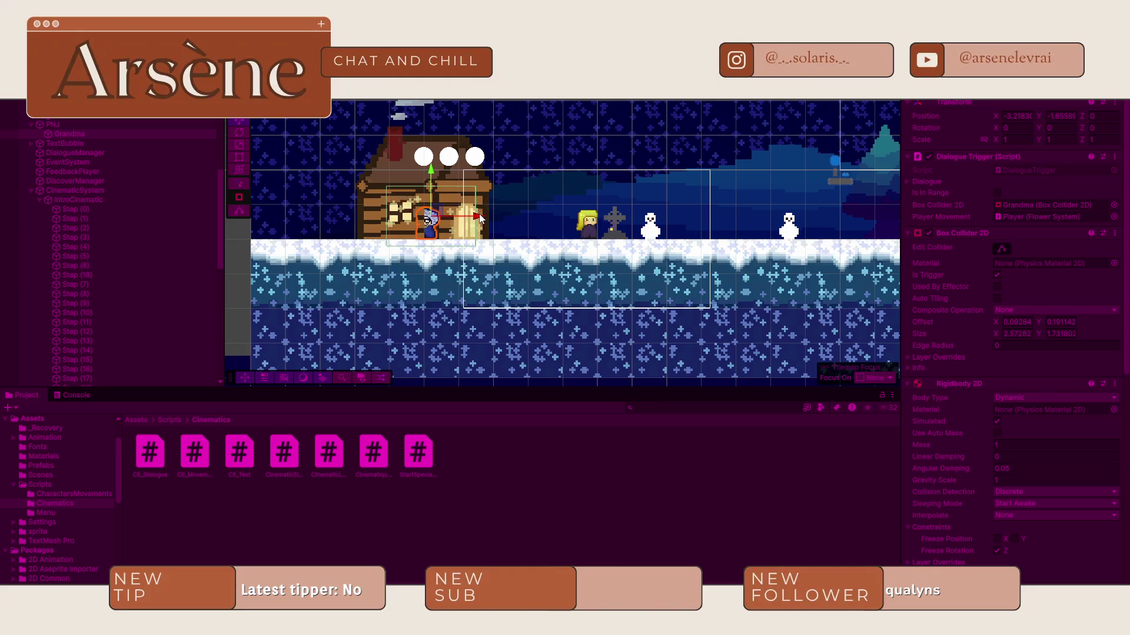
mouse_move(450, 215)
left_mouse_down()
mouse_move(401, 220)
mouse_move(518, 216)
left_mouse_up()
key("ctrl+s")
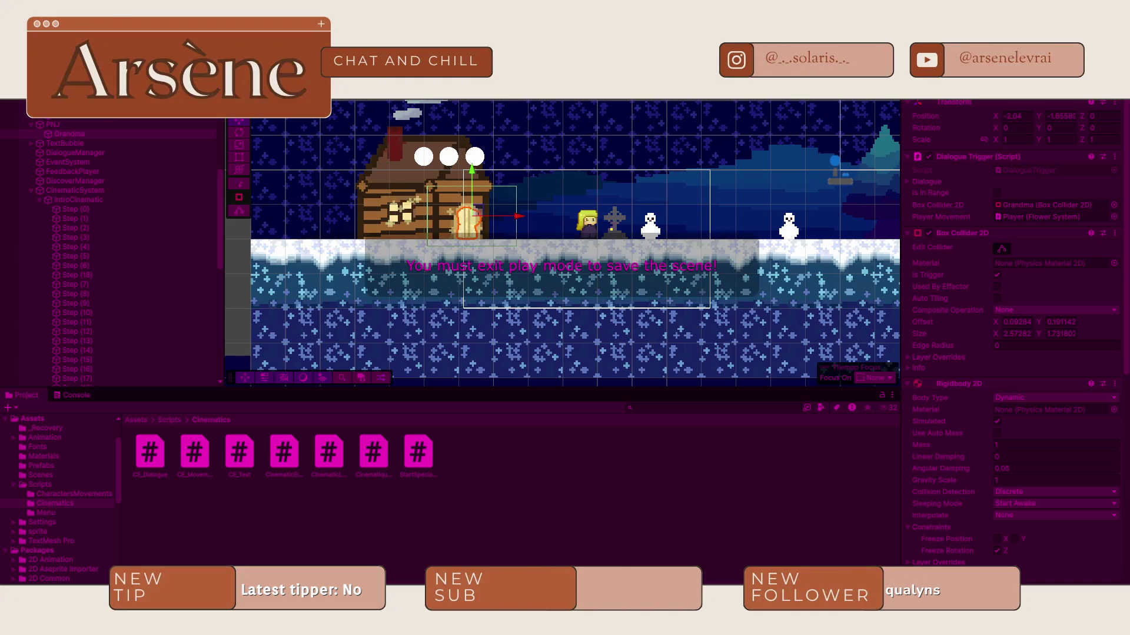
key("ctrl+p")
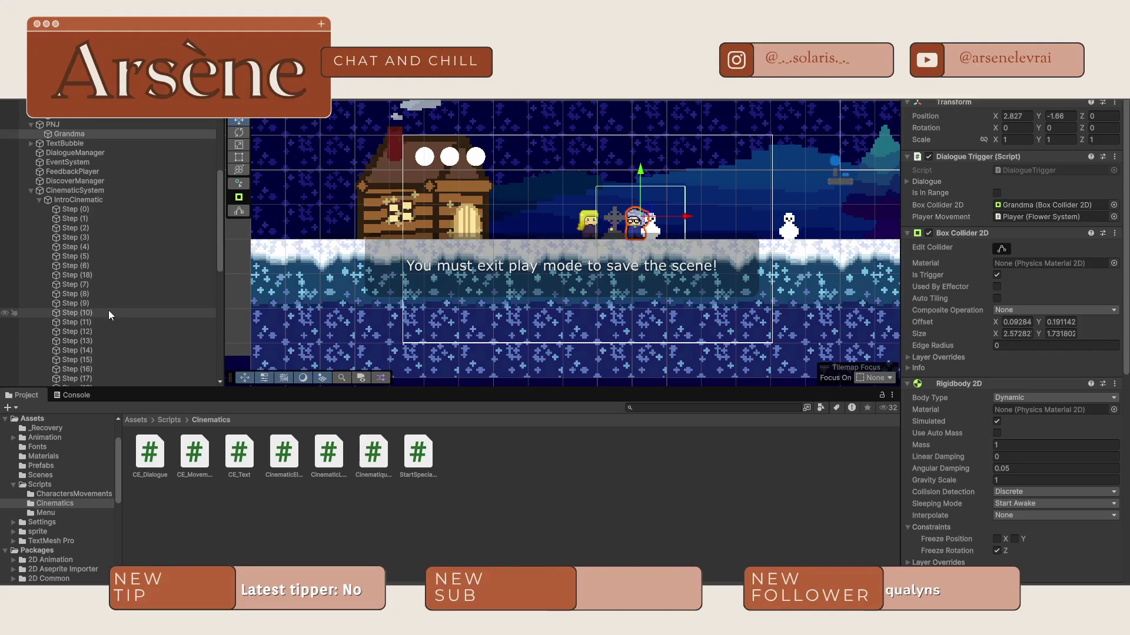
left_click(91, 275)
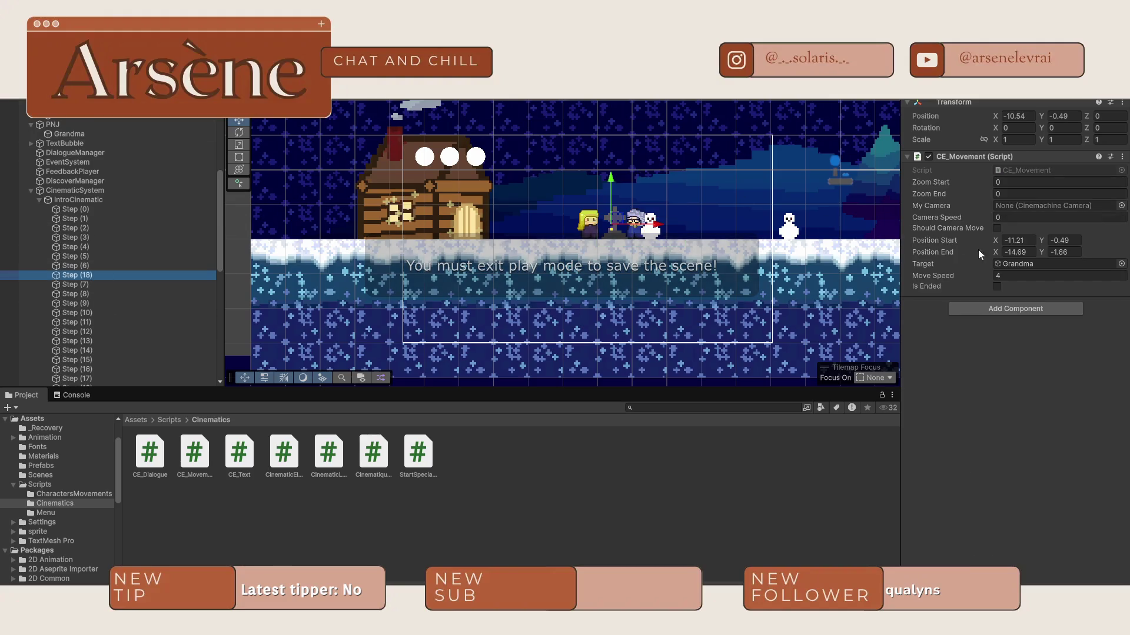
Step: Change Step (18)'s movement end X to -11 and replay the cinematic
left_click(1023, 252)
type("-11")
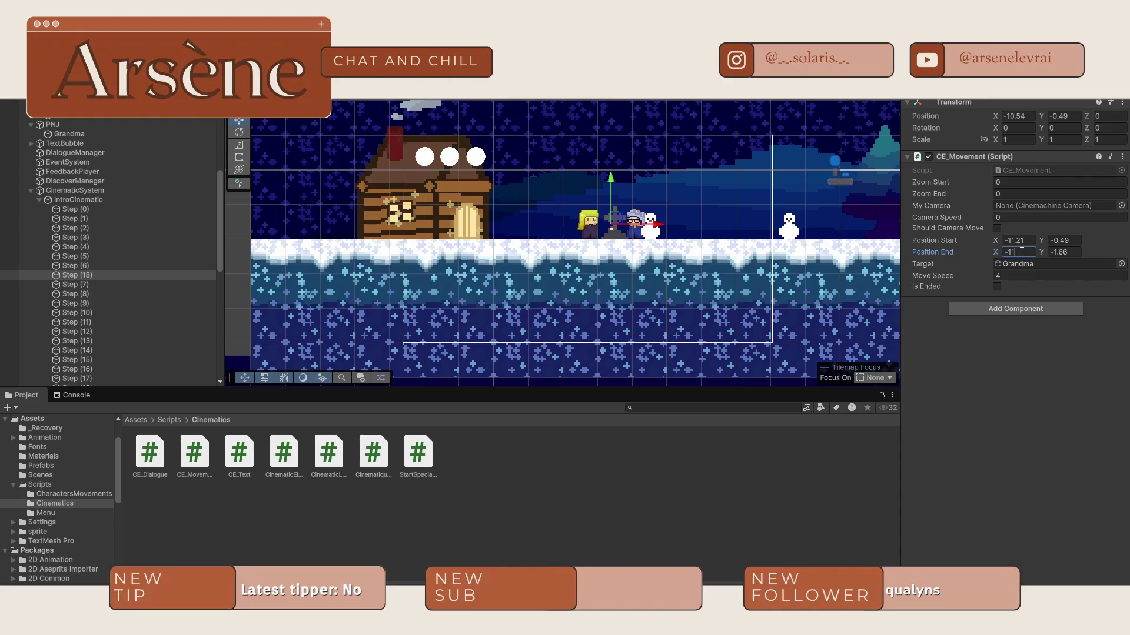
left_click(620, 166)
key("ctrl+p")
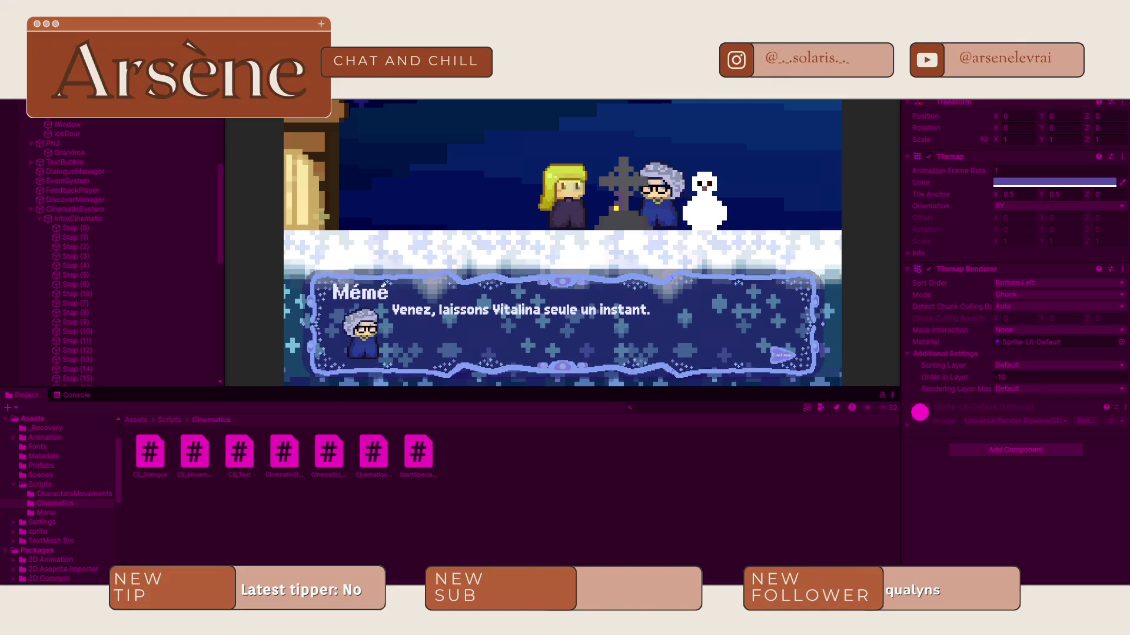
Step: Glance at the Scene view during playback, then stop the test run
key("ctrl+1")
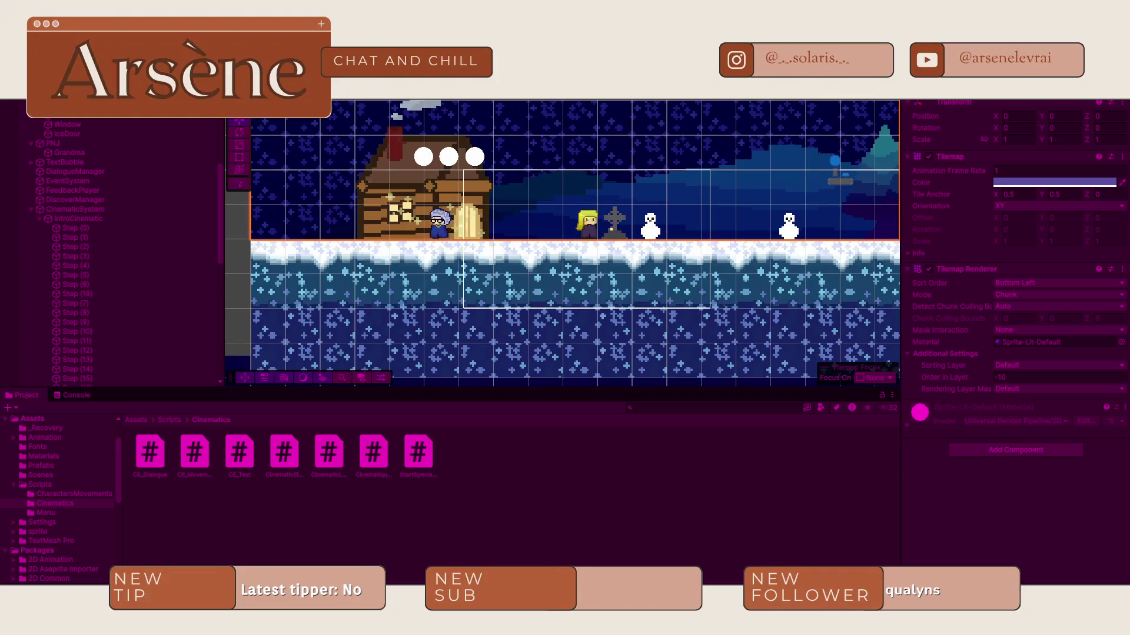
key("ctrl+2")
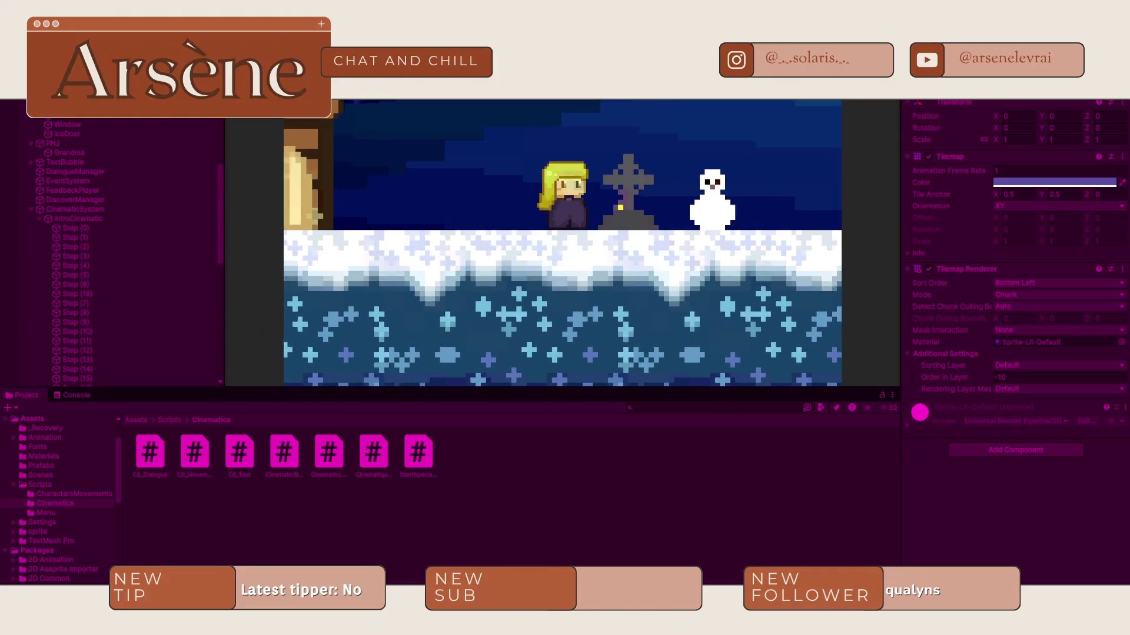
key("ctrl+p")
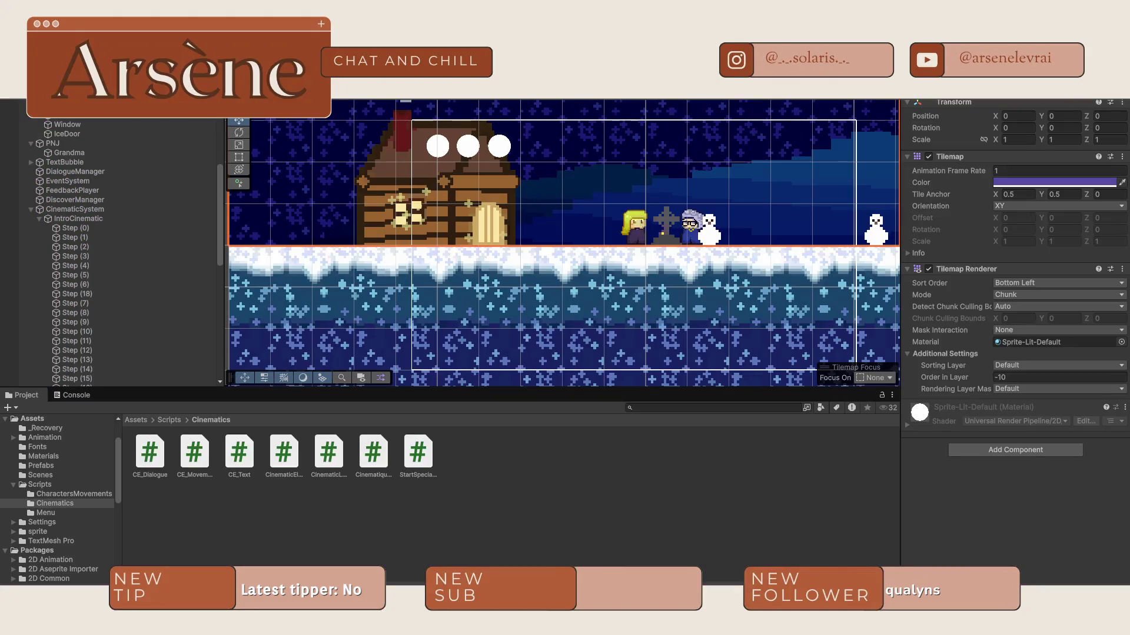
Step: Adjust Step (18)'s CE_Movement Position End X again and restart the playtest
left_click(77, 293)
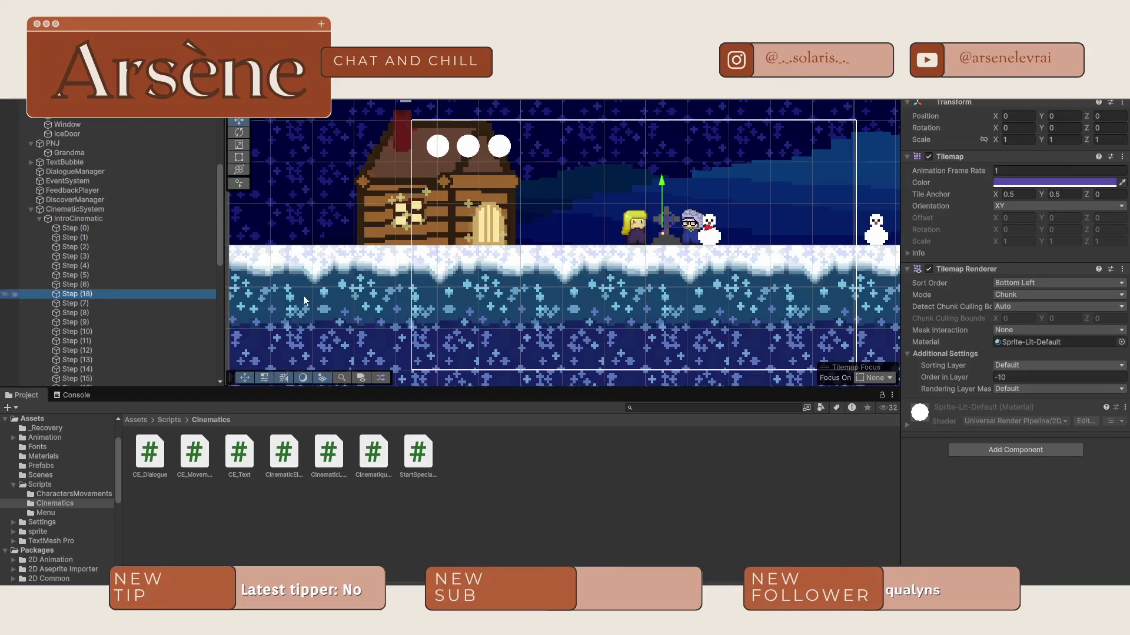
left_click(1021, 252)
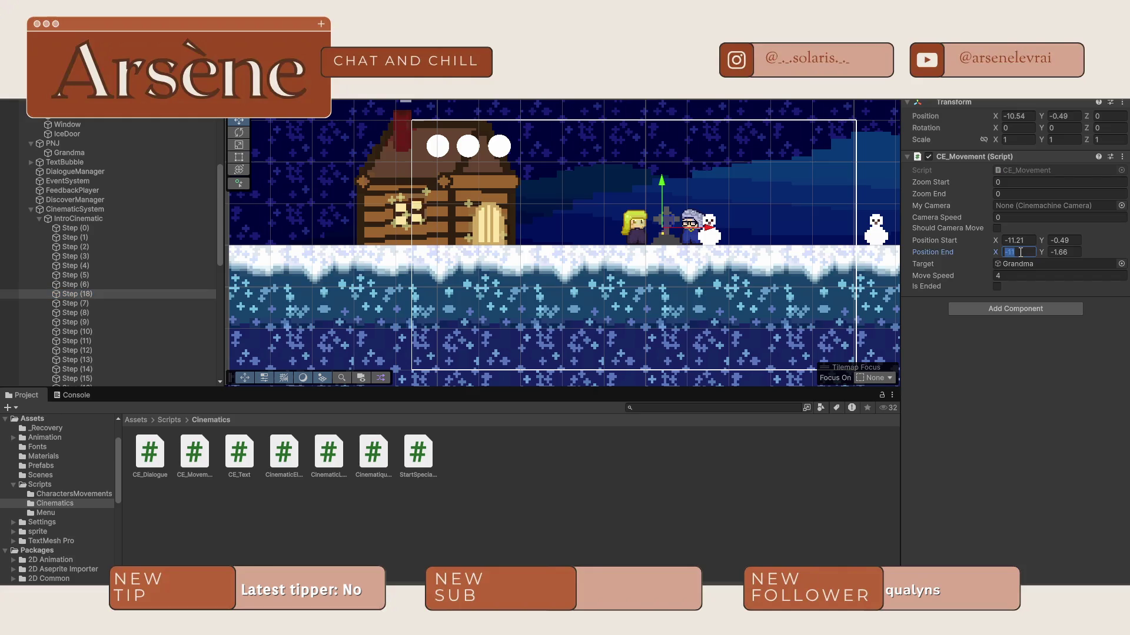
left_click(460, 292)
key("ctrl+p")
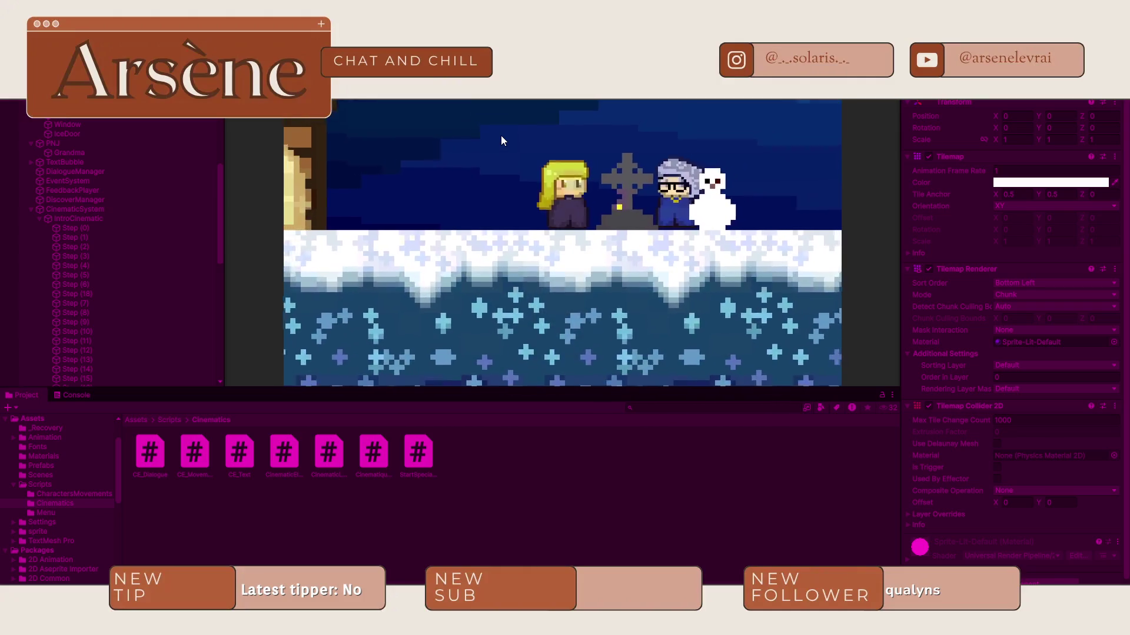
key("space")
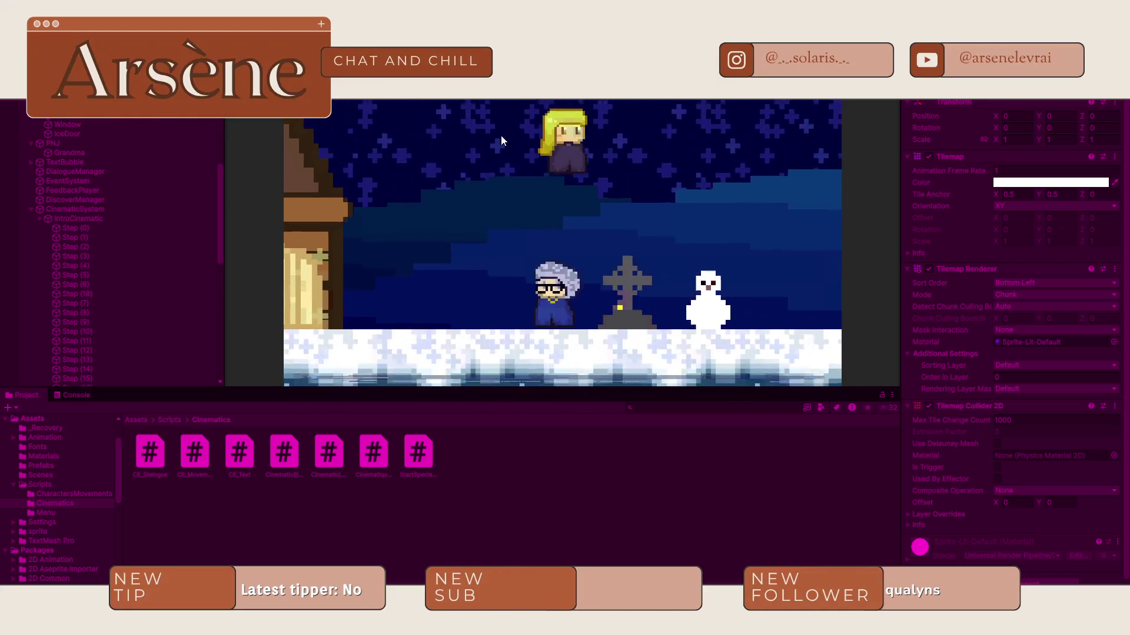
Step: Exit Play mode and inspect the Step (10) Étrange Renard dialogue step
key("ctrl+p")
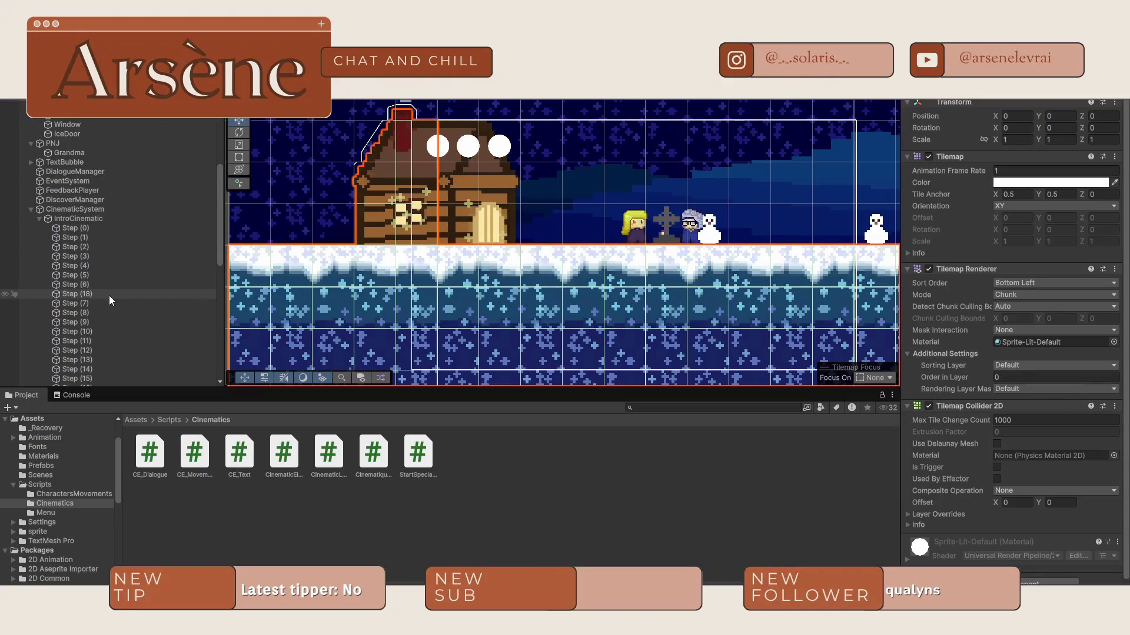
left_click(97, 330)
Step: Set Step (18)'s CE_Movement Position End X to -10.5 and replay the intro
left_click(89, 293)
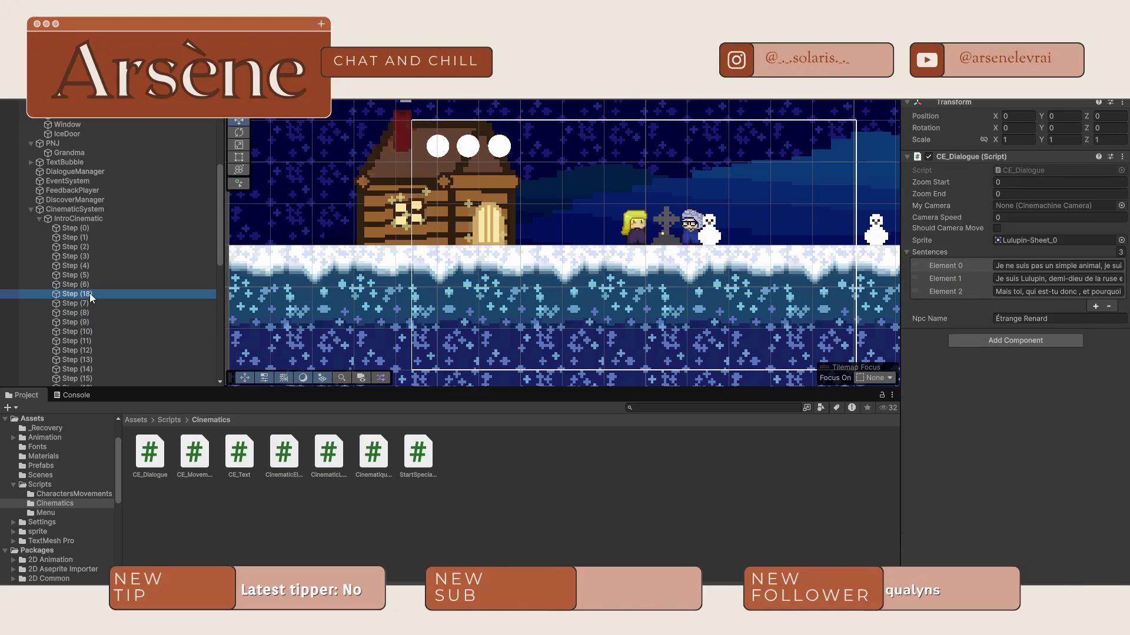
left_click(1031, 251)
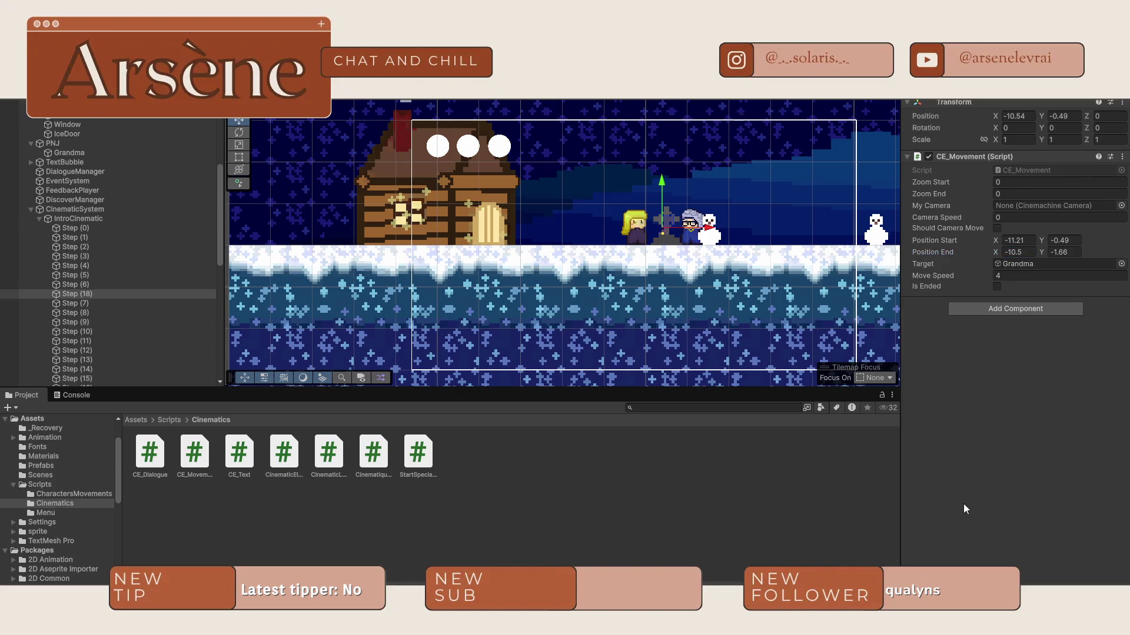
key("ctrl+p")
key("ctrl+p")
key("ctrl+p")
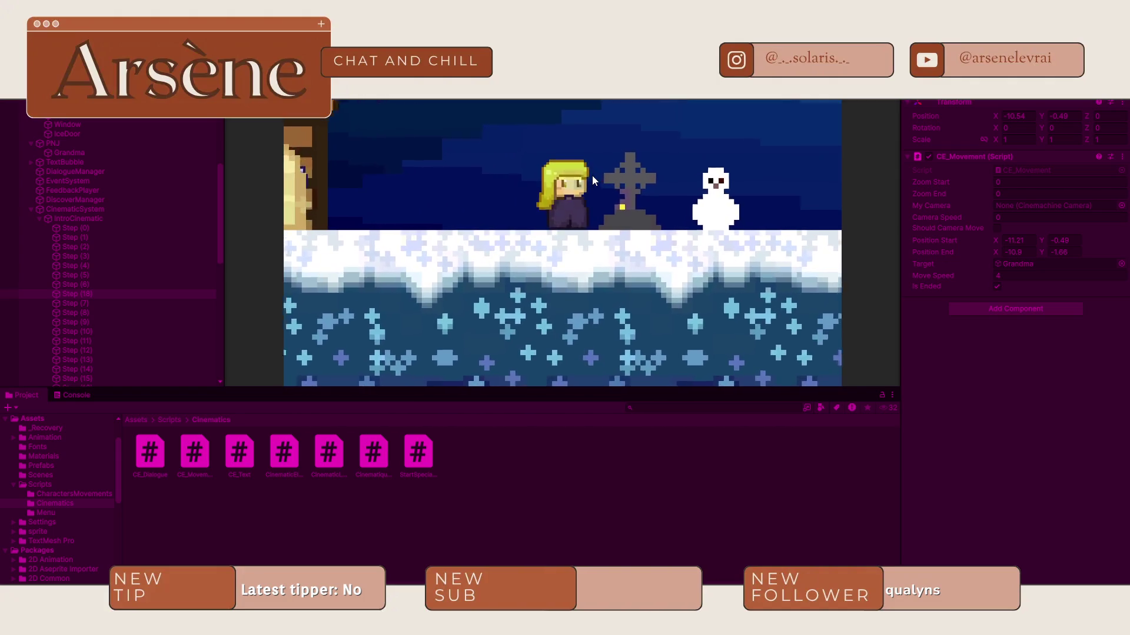
Step: Nudge the cabin door right in the Scene view, attempt a save, and exit Play mode
left_click(259, 97)
scroll(489, 224, "up", 10)
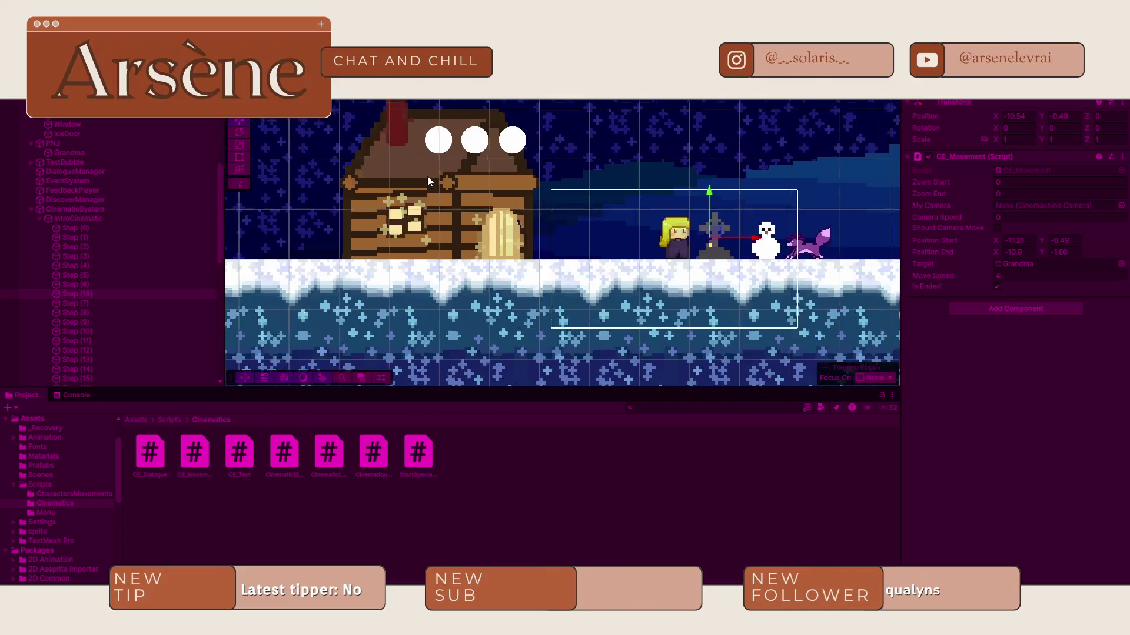
left_click(534, 229)
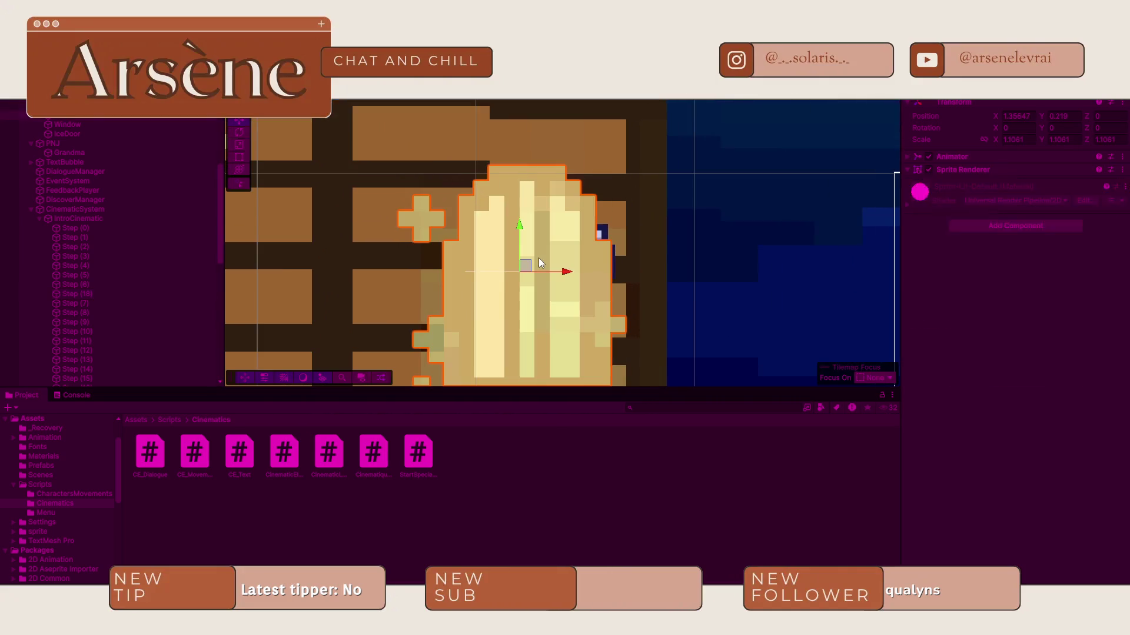
left_click_drag(565, 270, 581, 269)
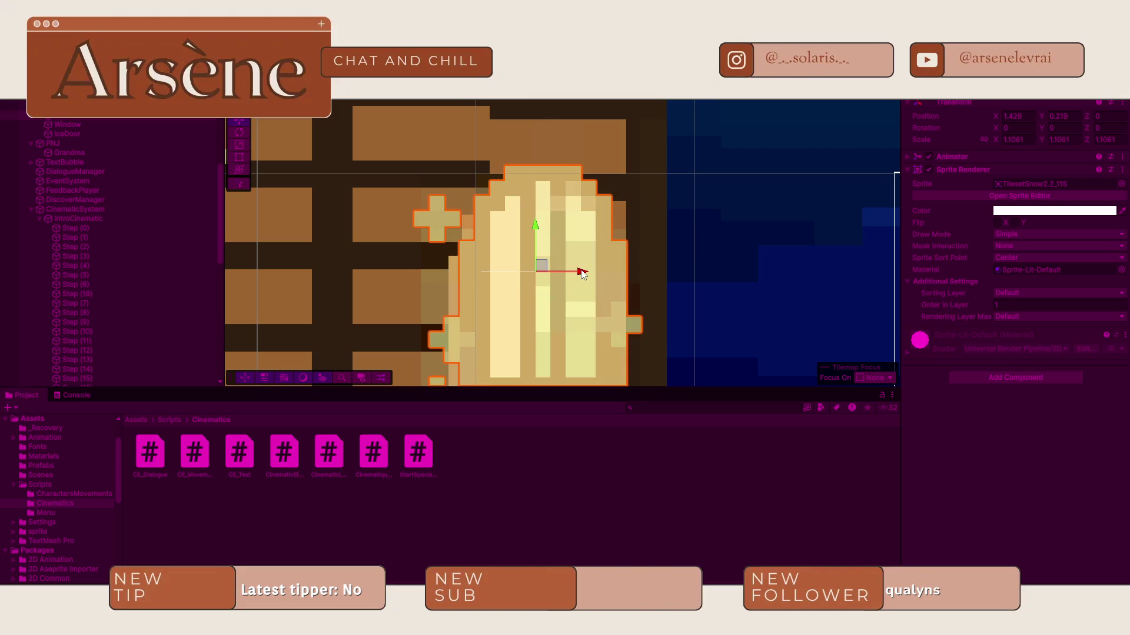
scroll(581, 269, "down", 5)
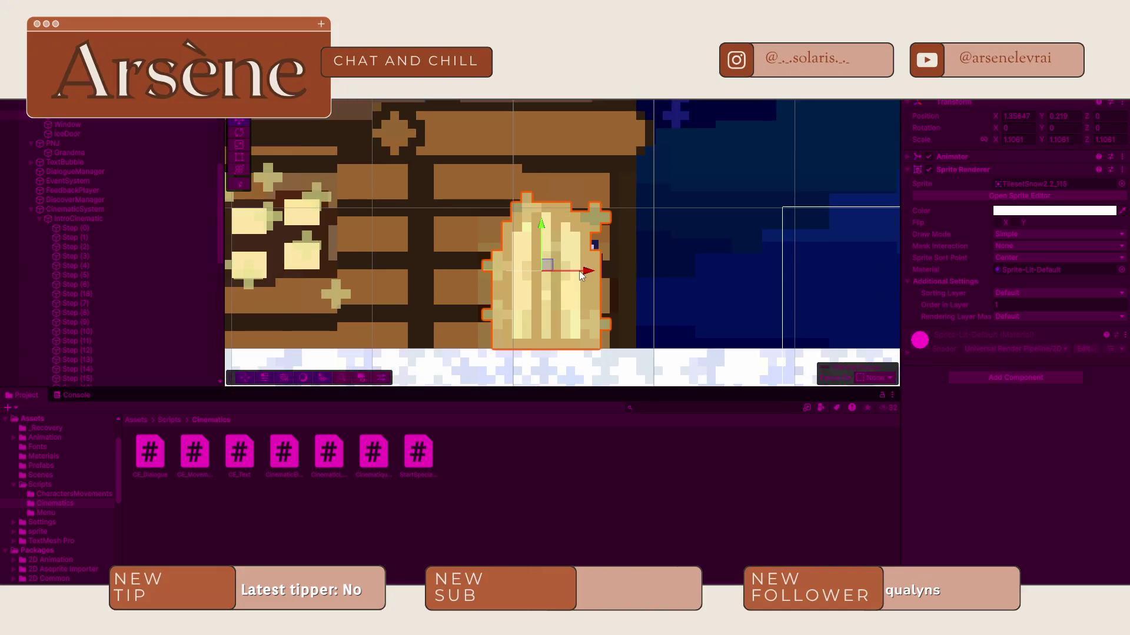
left_click_drag(588, 270, 599, 272)
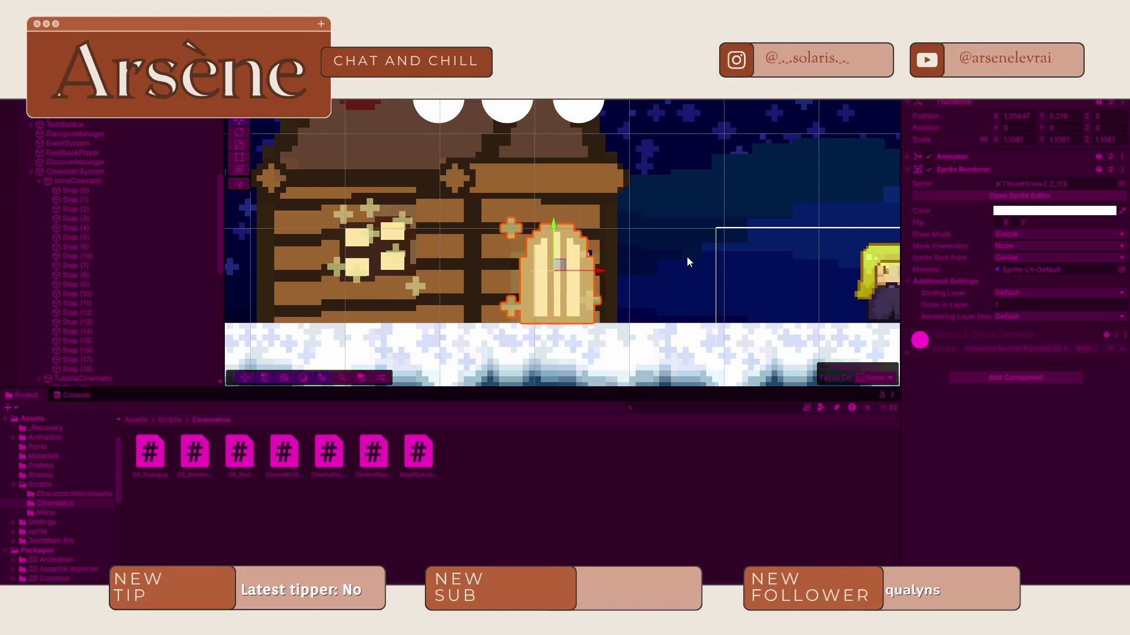
key("ctrl+s")
key("ctrl+p")
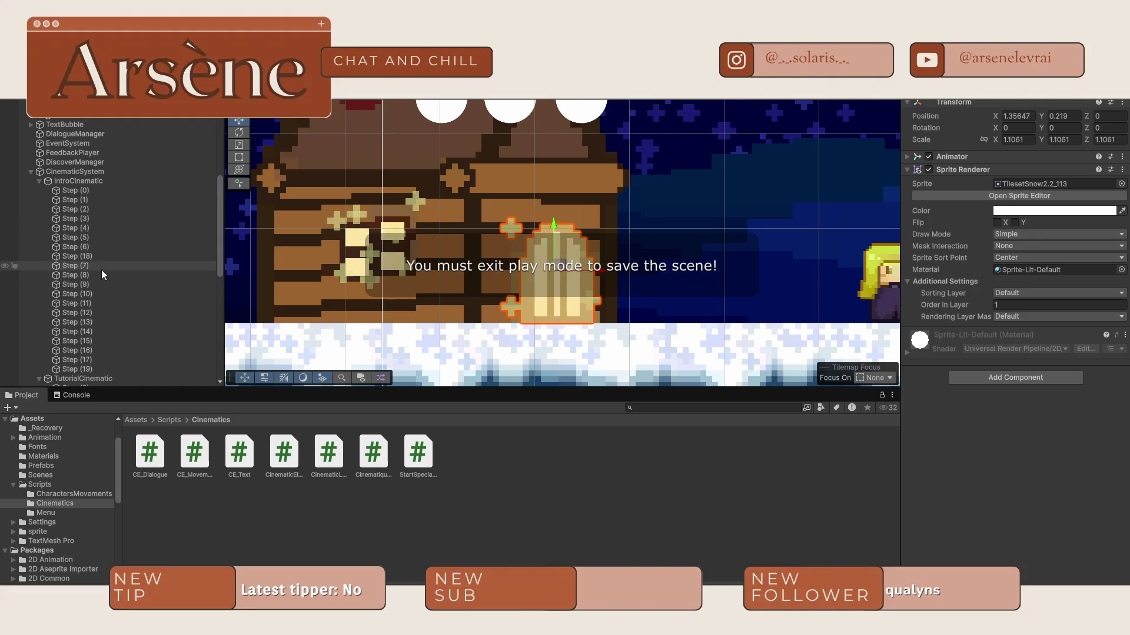
Step: Edit Step (18)'s movement end X once more and start a new playtest
left_click(88, 257)
left_click(1029, 249)
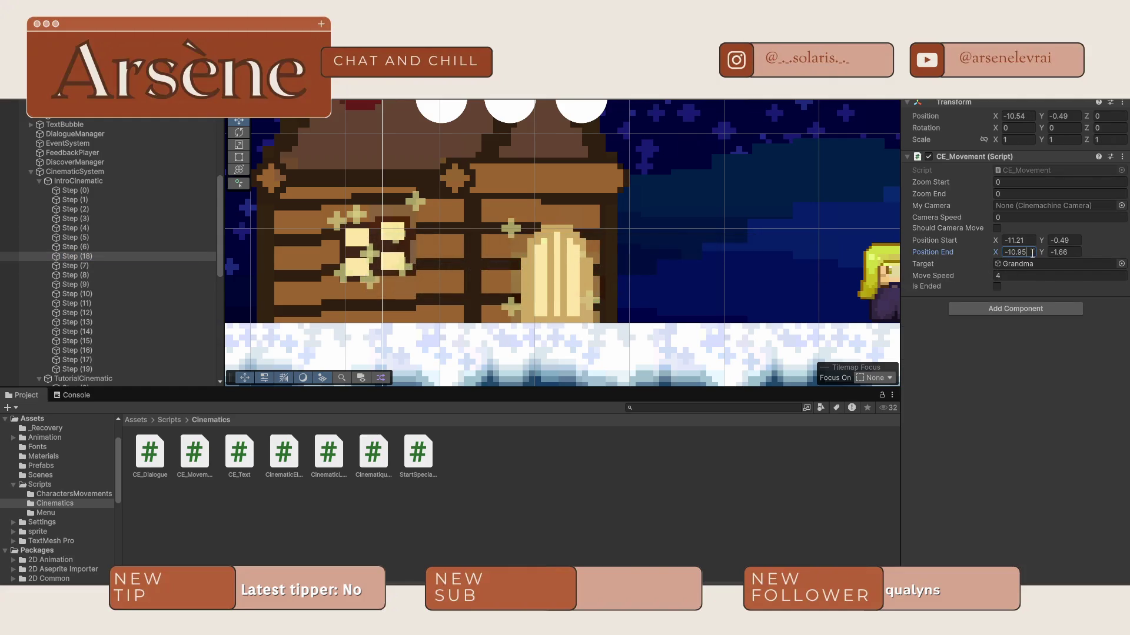
key("ctrl+p")
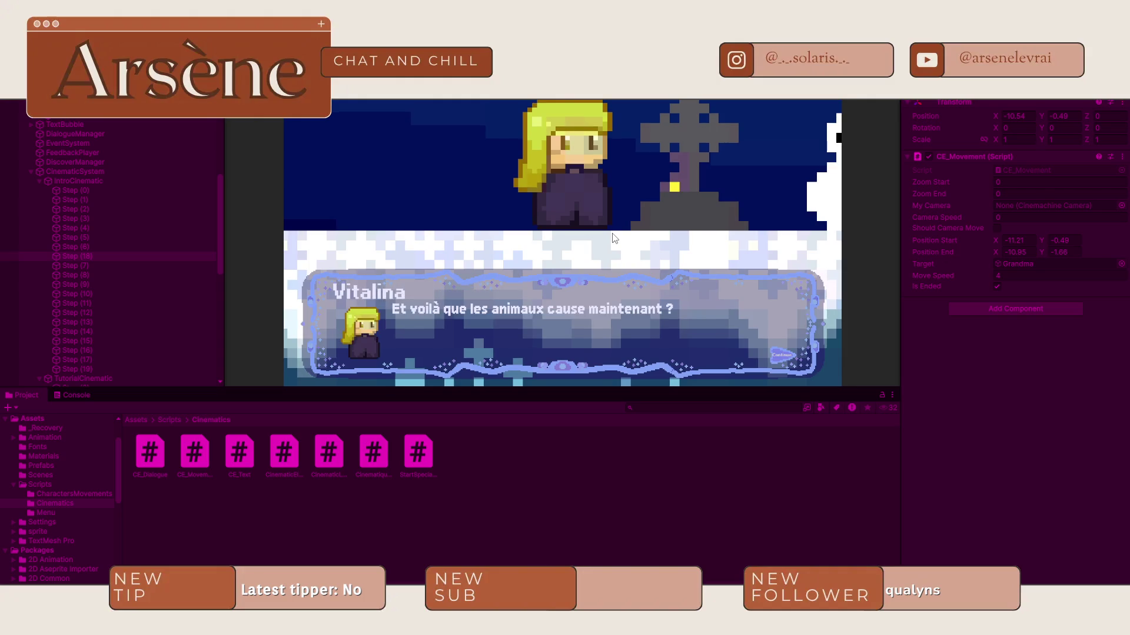
Step: Stop the playtest, set Step (7)'s movement end X to -6.31, and replay the cinematic
key("ctrl+p")
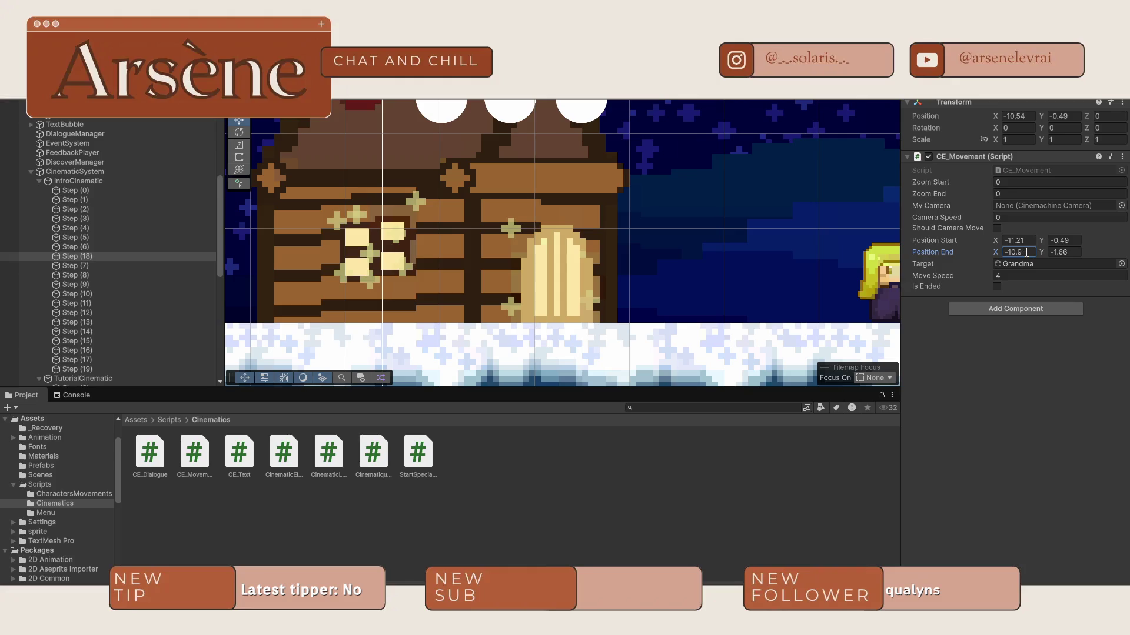
type("8")
left_click(81, 265)
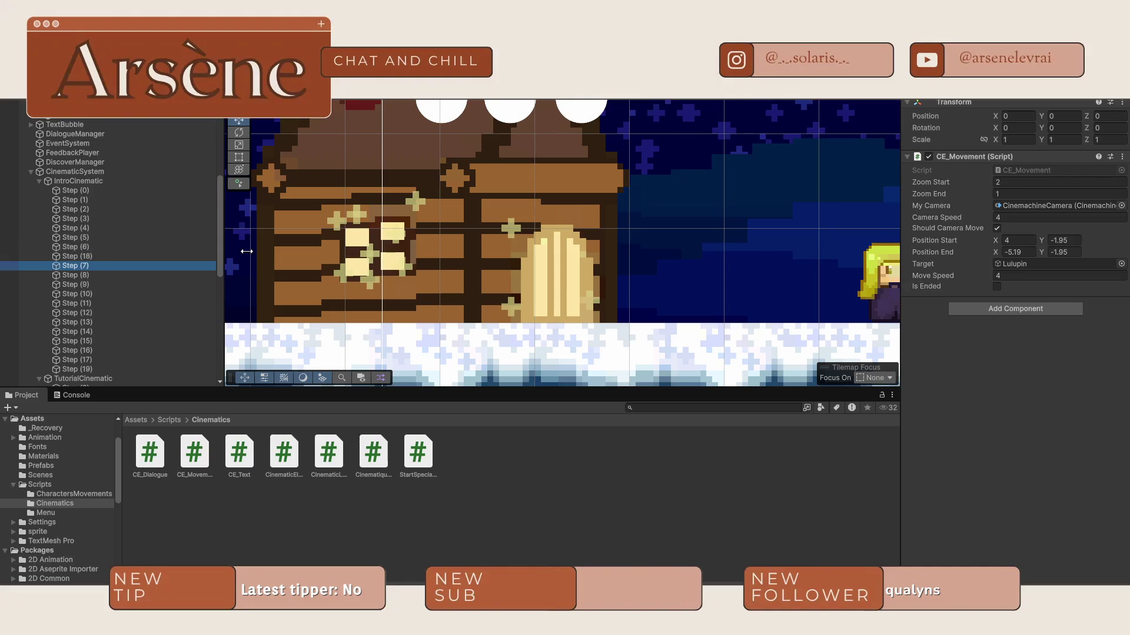
left_click(994, 252)
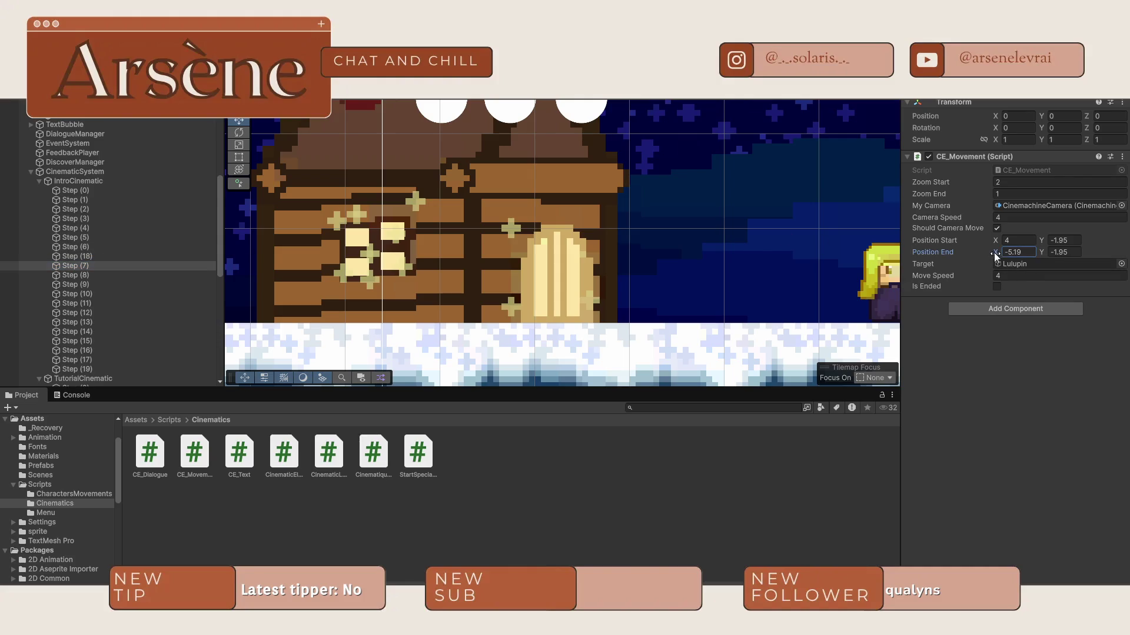
left_click_drag(985, 252, 982, 253)
key("ctrl+p")
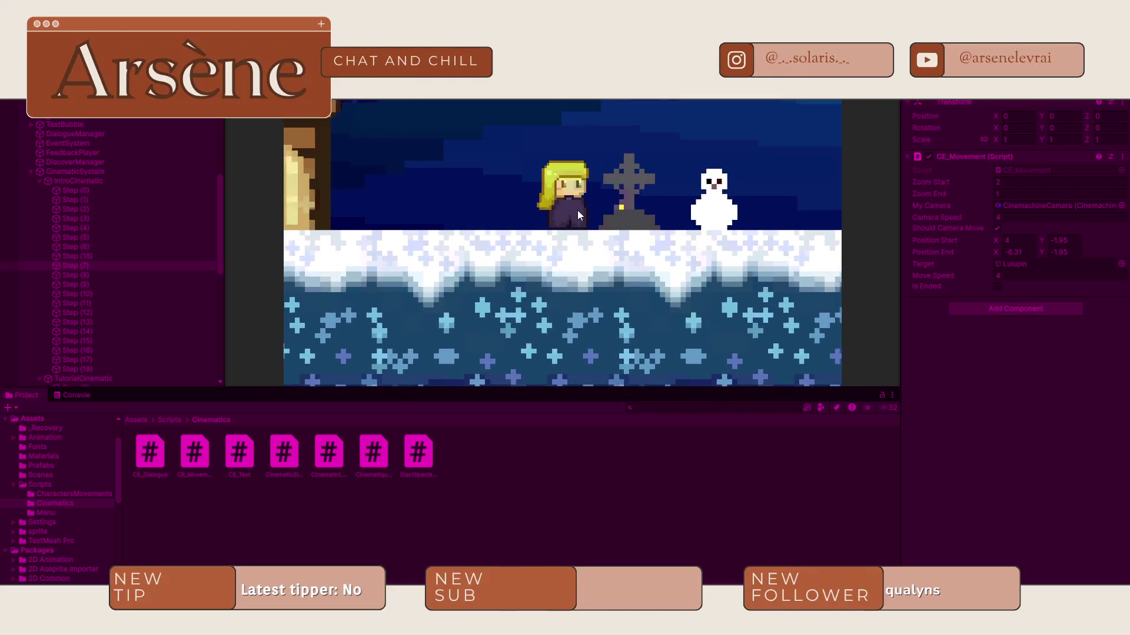
key("ctrl+1")
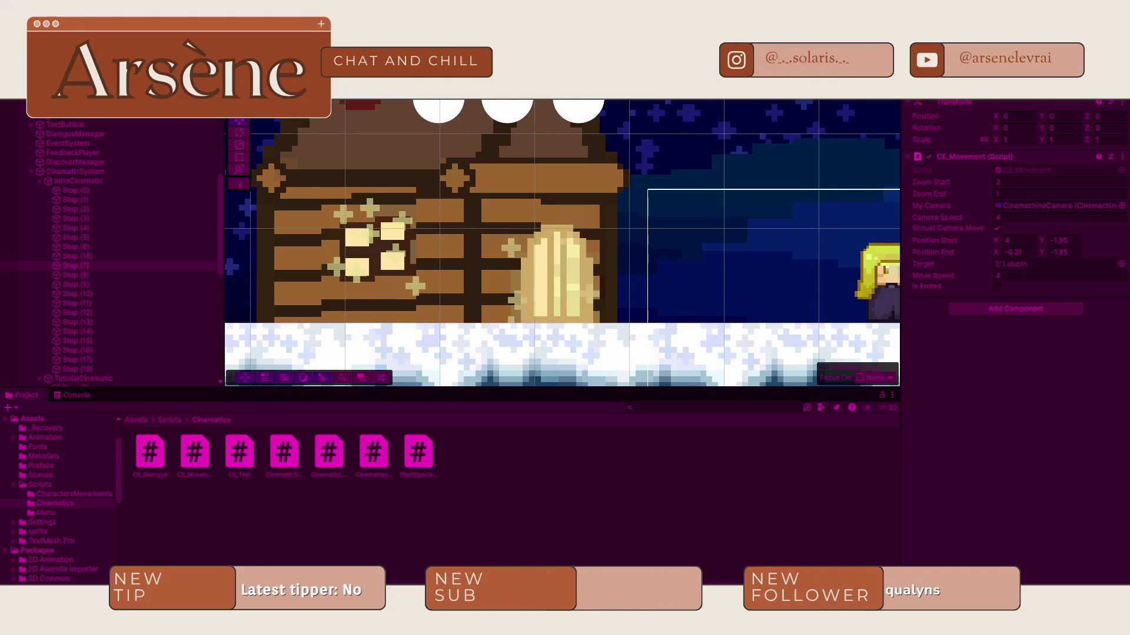
Step: Click through the fox conversation to the end of Lulupin's lines in the Game view
key("ctrl+2")
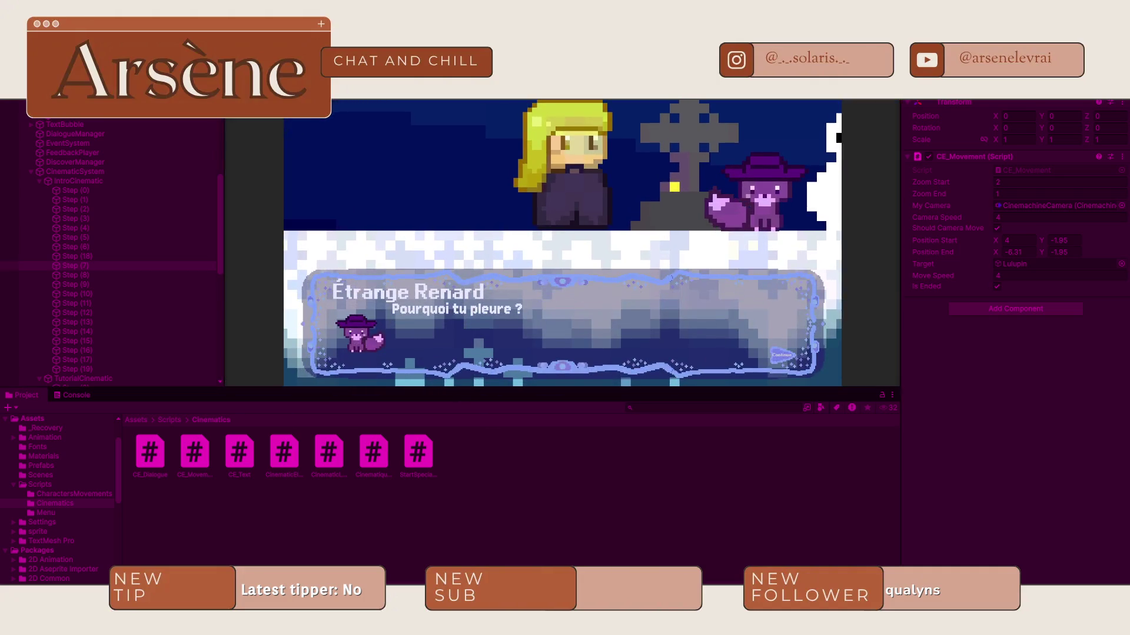
left_click(686, 238)
left_click(692, 252)
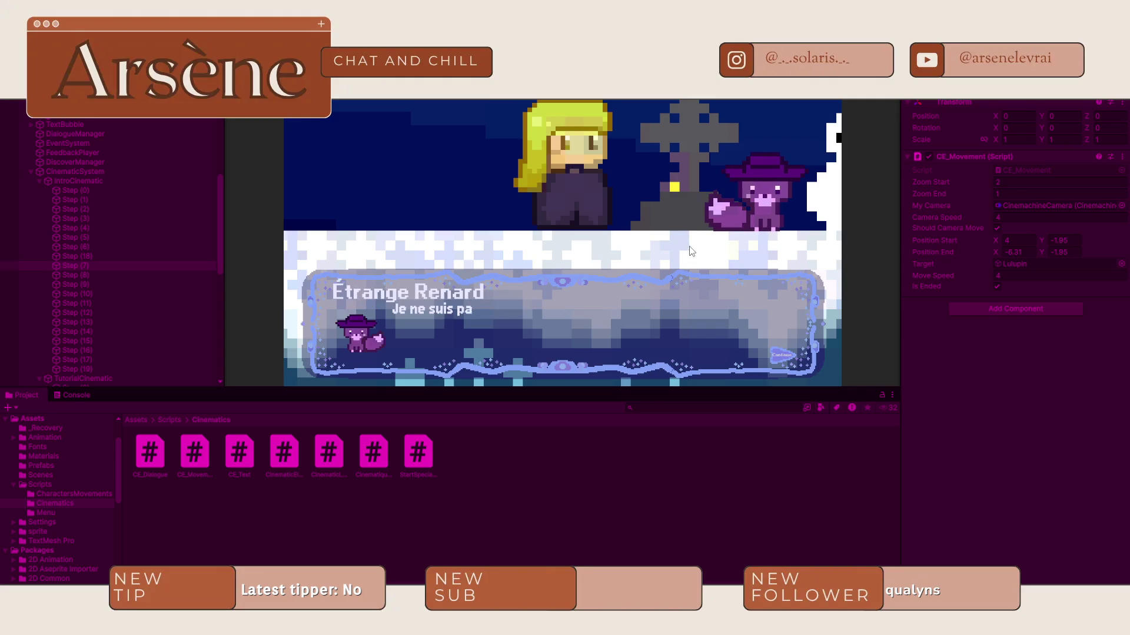
left_click(693, 249)
left_click(695, 246)
left_click(694, 246)
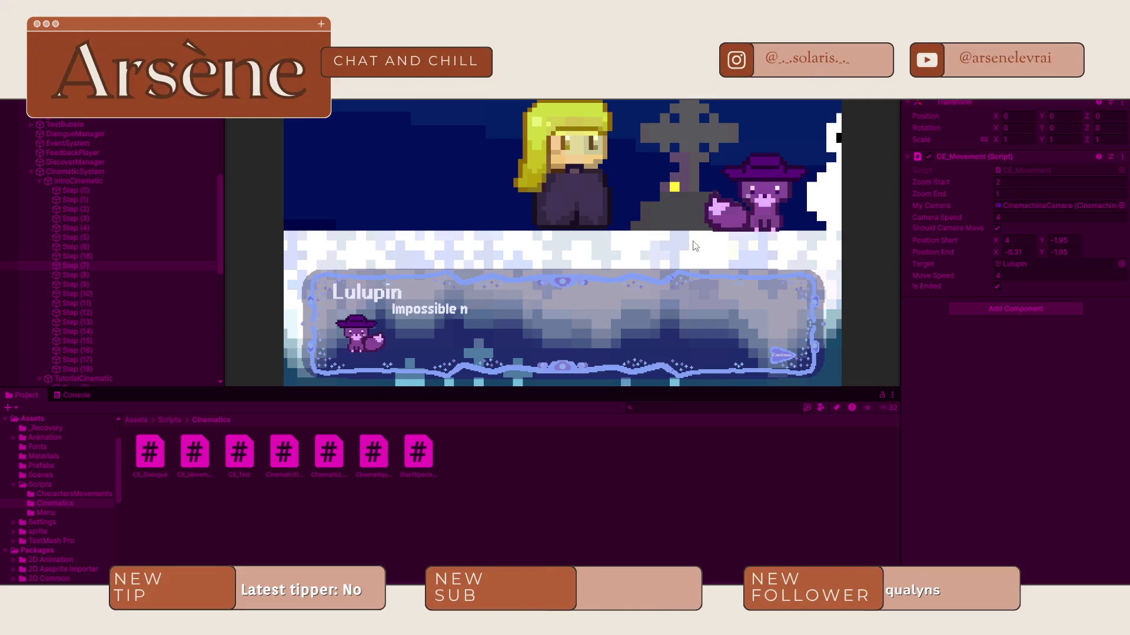
left_click(694, 246)
left_click(694, 246)
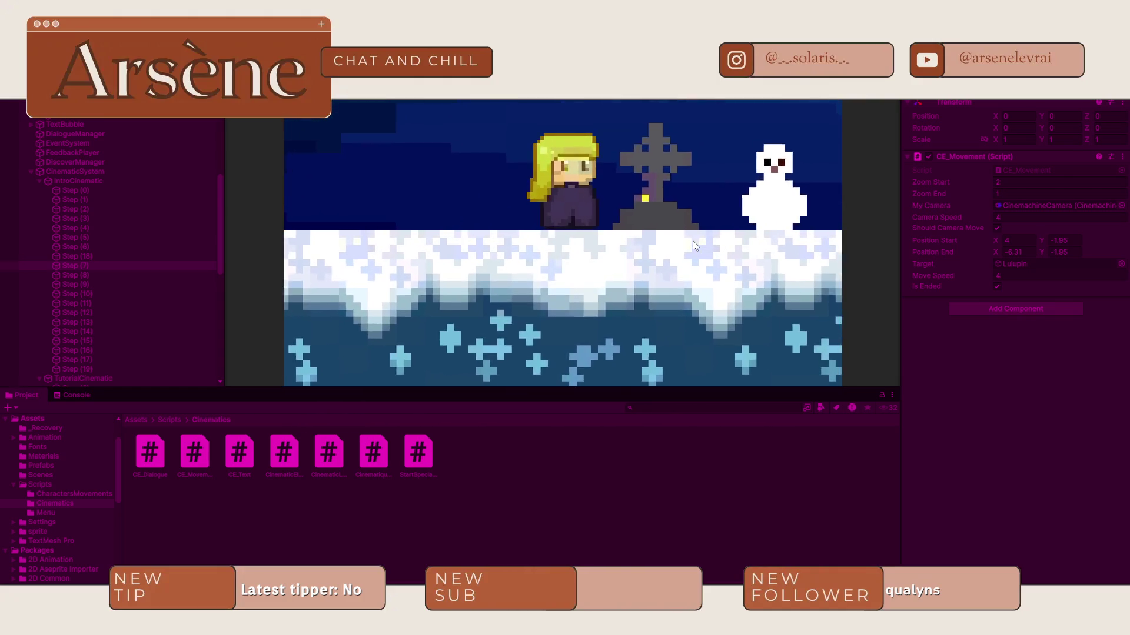
Step: Close the flower explanation, finish Grandma's 'It's kinda cold here' dialogue, and stop playing
left_click(693, 241)
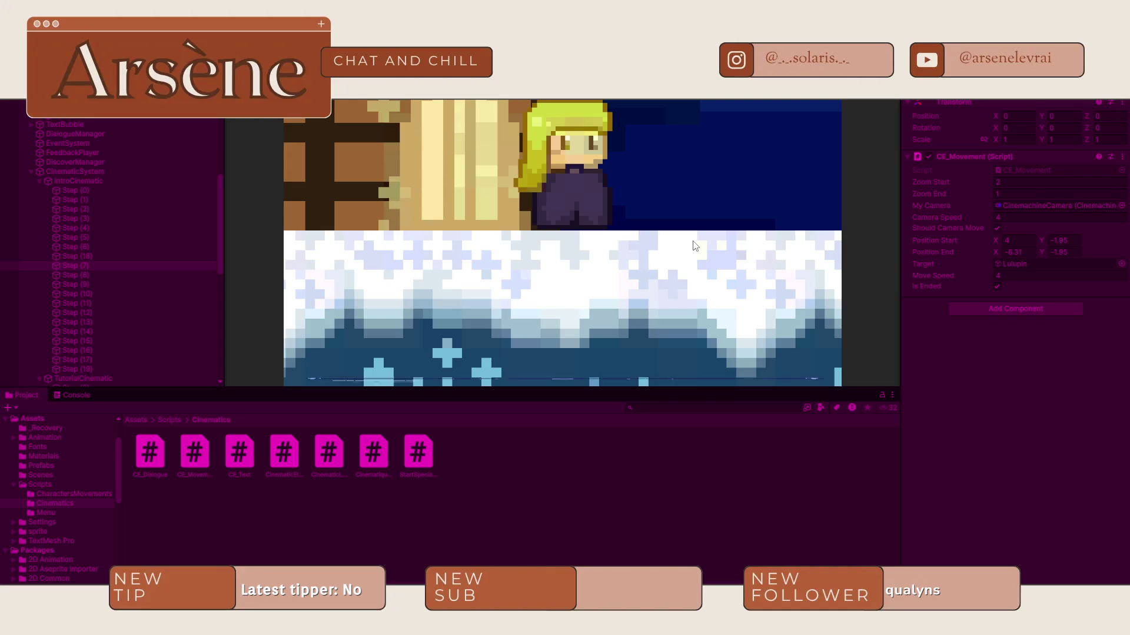
left_click(695, 246)
left_click(695, 246)
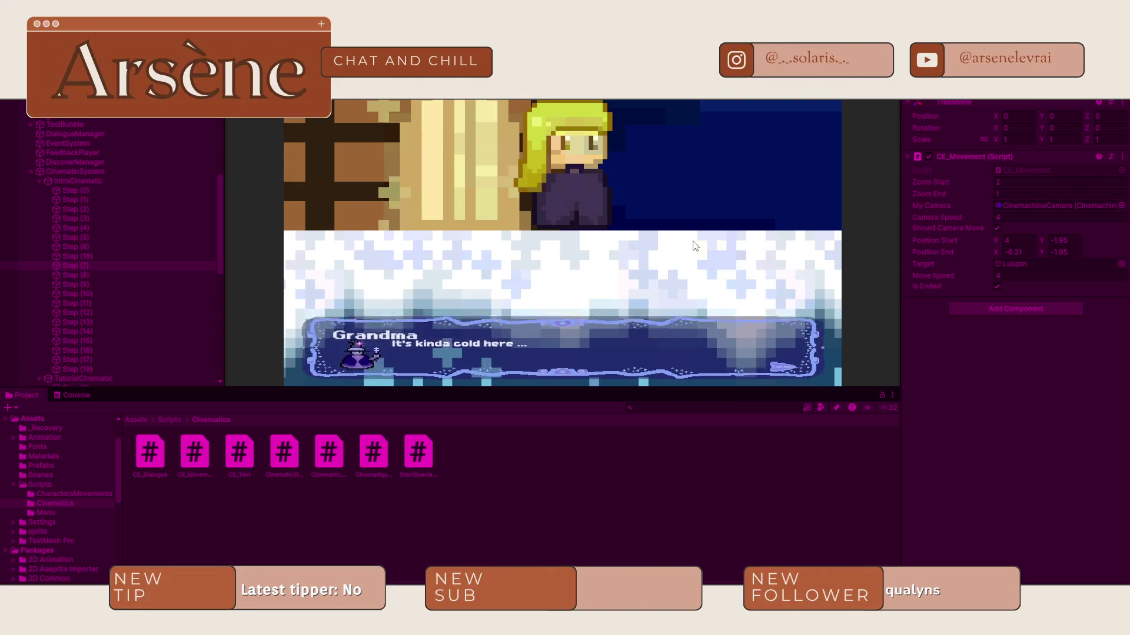
key("ctrl+p")
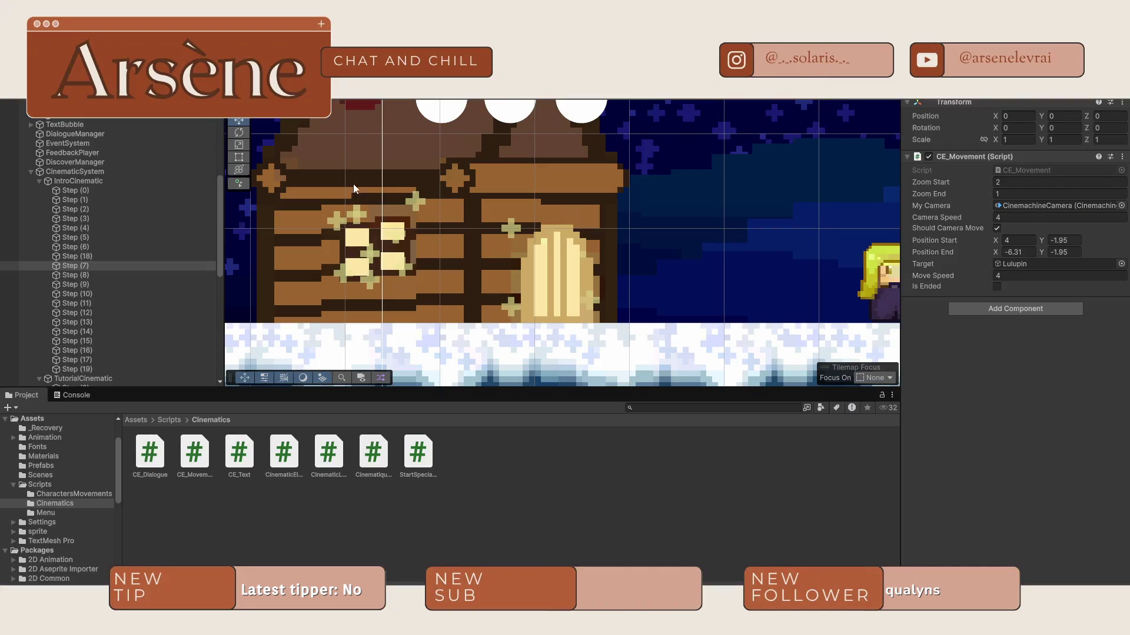
Step: Turn off Should Camera Move on Step (19), set Zoom Start and Zoom End to 3, and start Play
left_click(105, 369)
scroll(646, 235, "down", 1)
scroll(646, 231, "down", 1)
left_click_drag(671, 231, 411, 241)
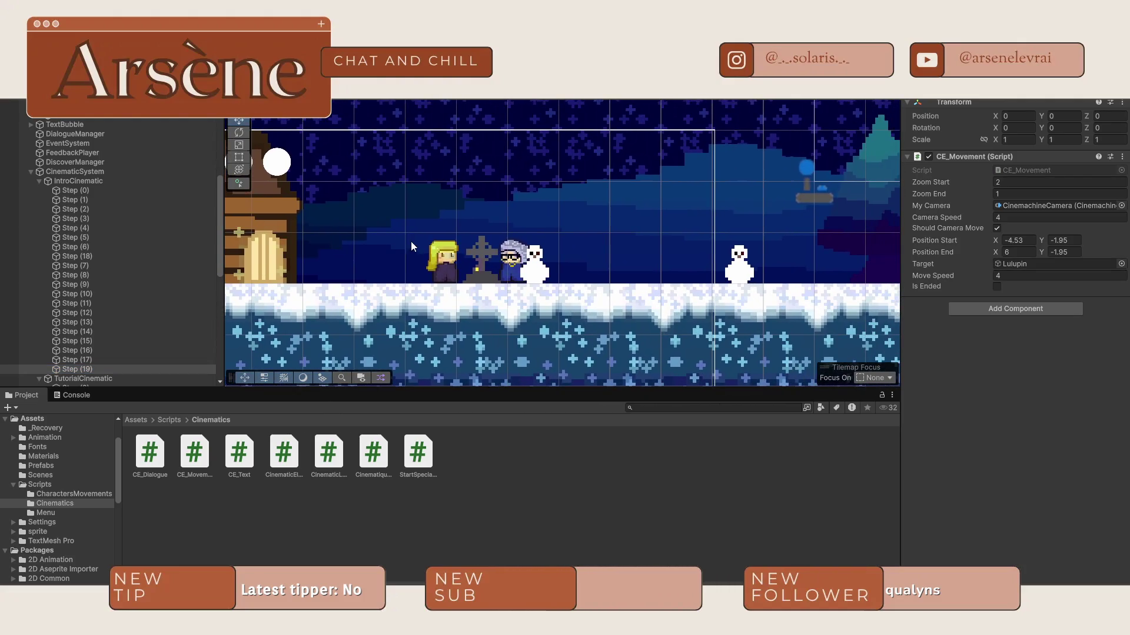
scroll(157, 277, "down", 2)
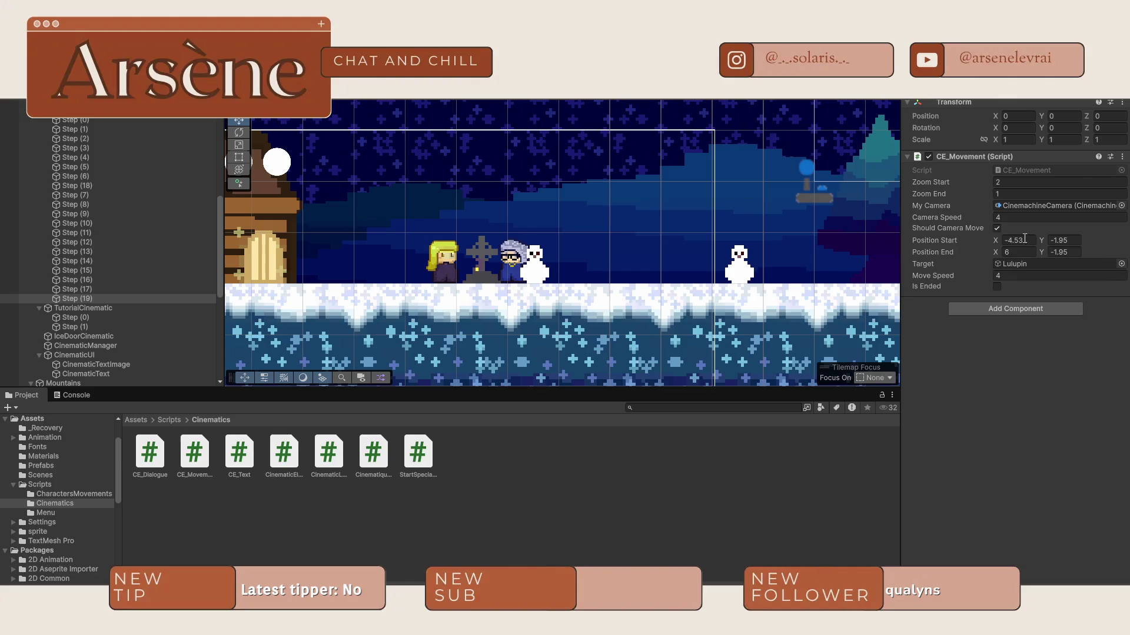
left_click(997, 228)
left_click(1012, 195)
left_click(113, 288)
left_click(96, 299)
left_click(1032, 183)
key("ctrl+p")
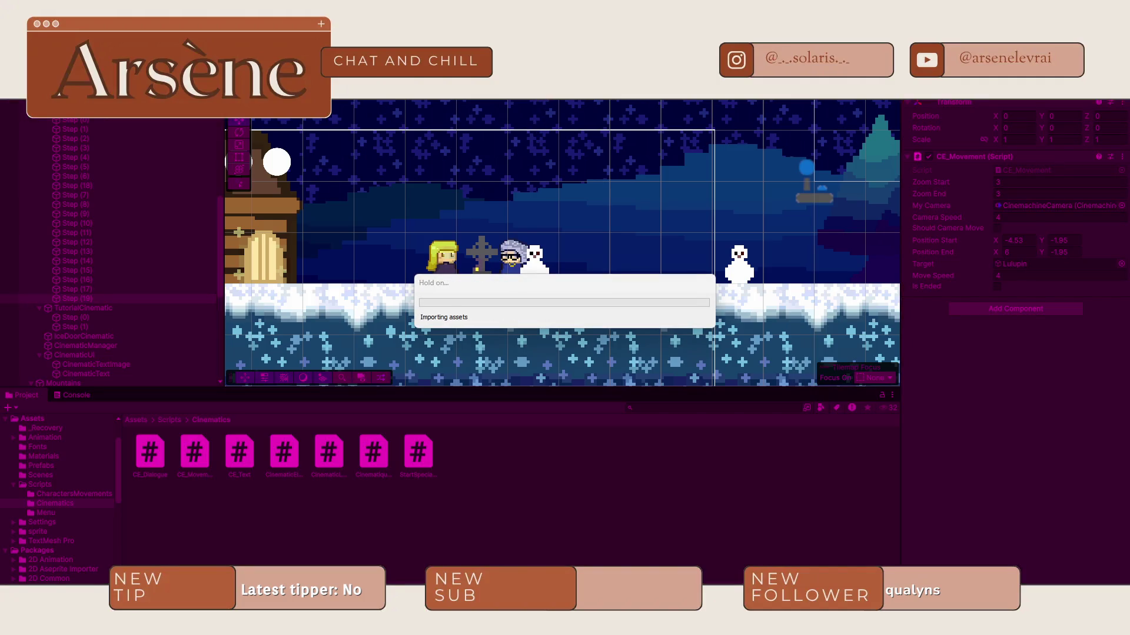
Step: Move Step (19) above Step (17) in the Hierarchy and restart the playtest
key("ctrl+p")
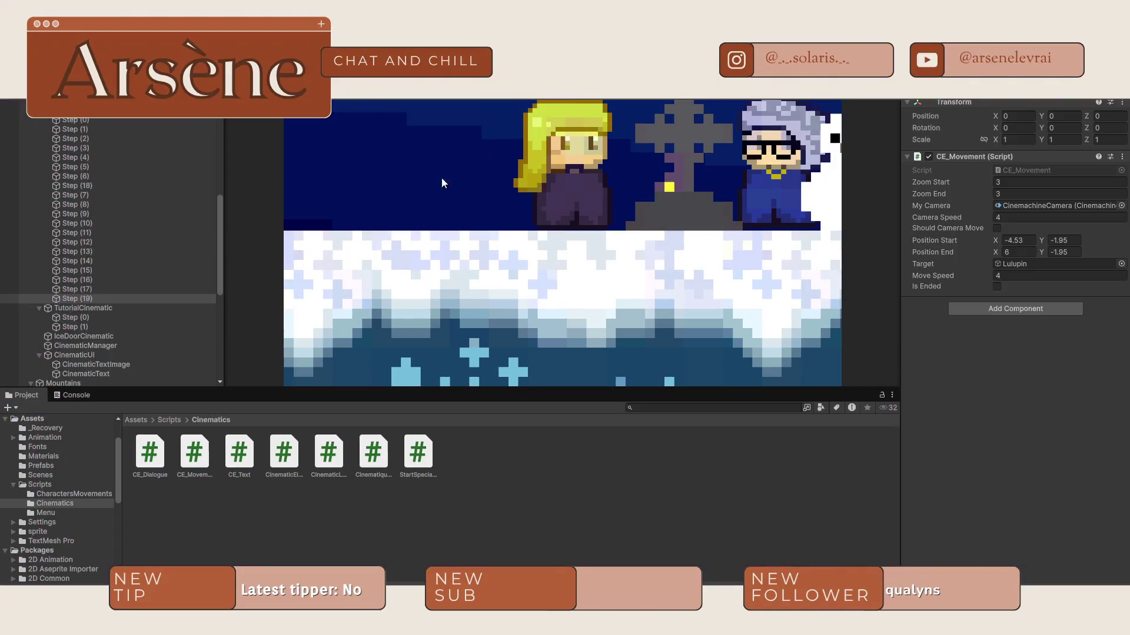
left_click_drag(97, 298, 102, 285)
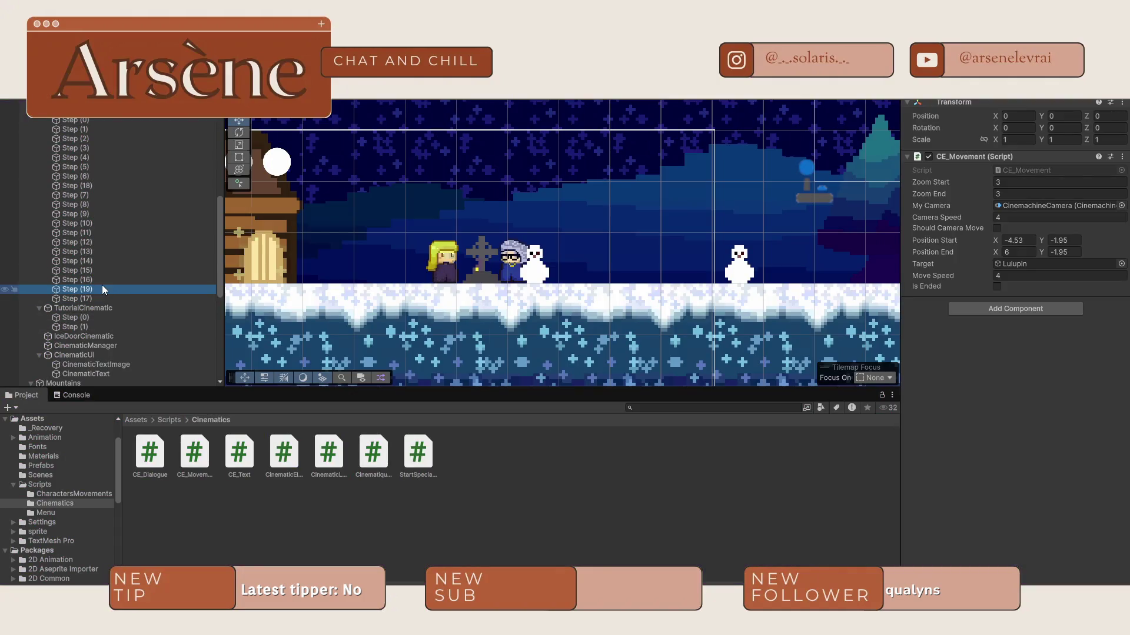
key("ctrl+p")
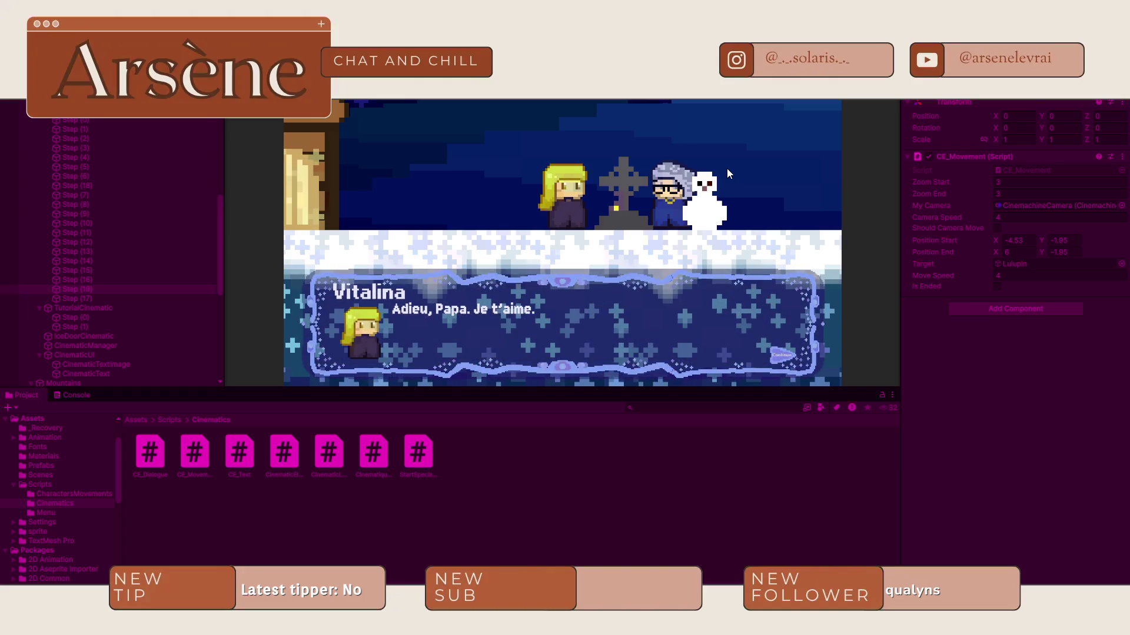
Step: Advance the cinematic dialogue through the narration until Lulupin's part of the cutscene ends
key("space")
key("space")
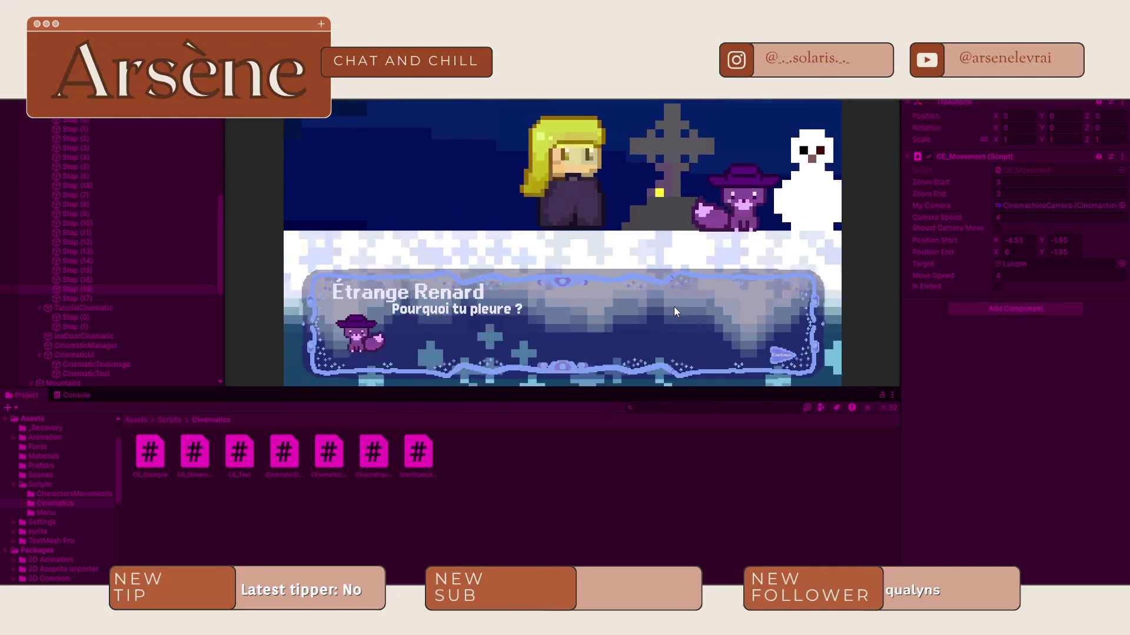
key("space")
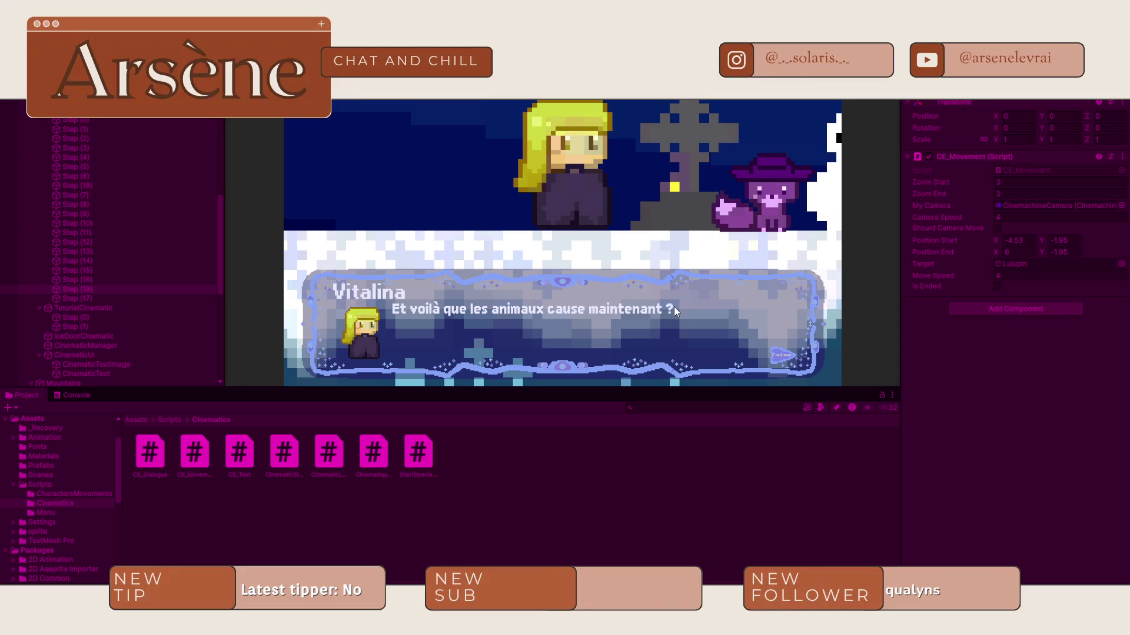
key("space")
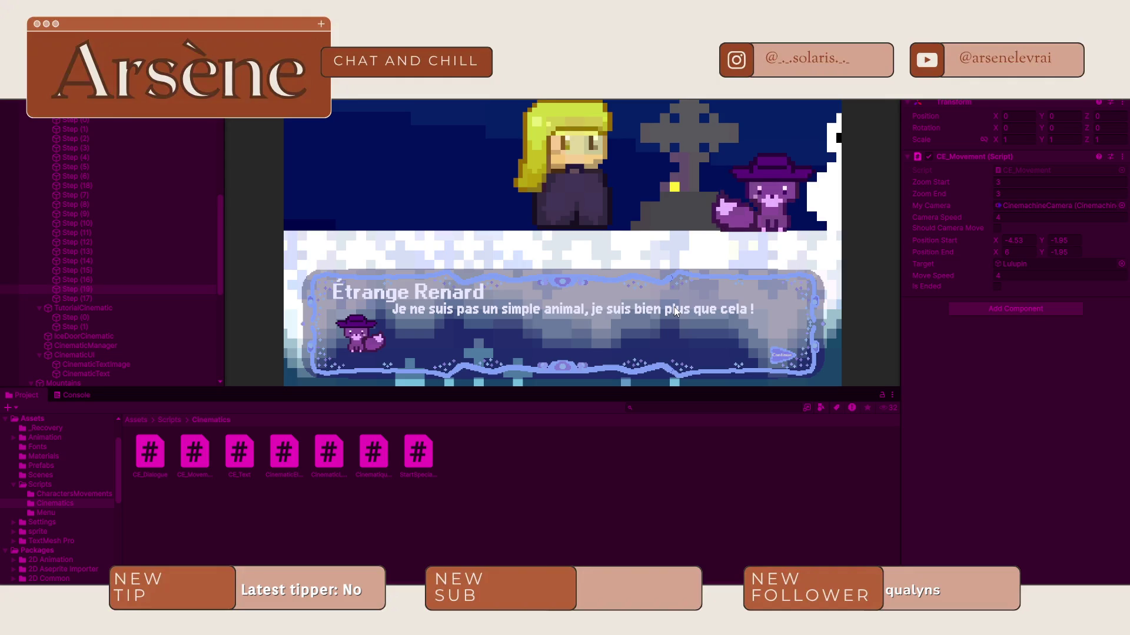
key("space")
key("space")
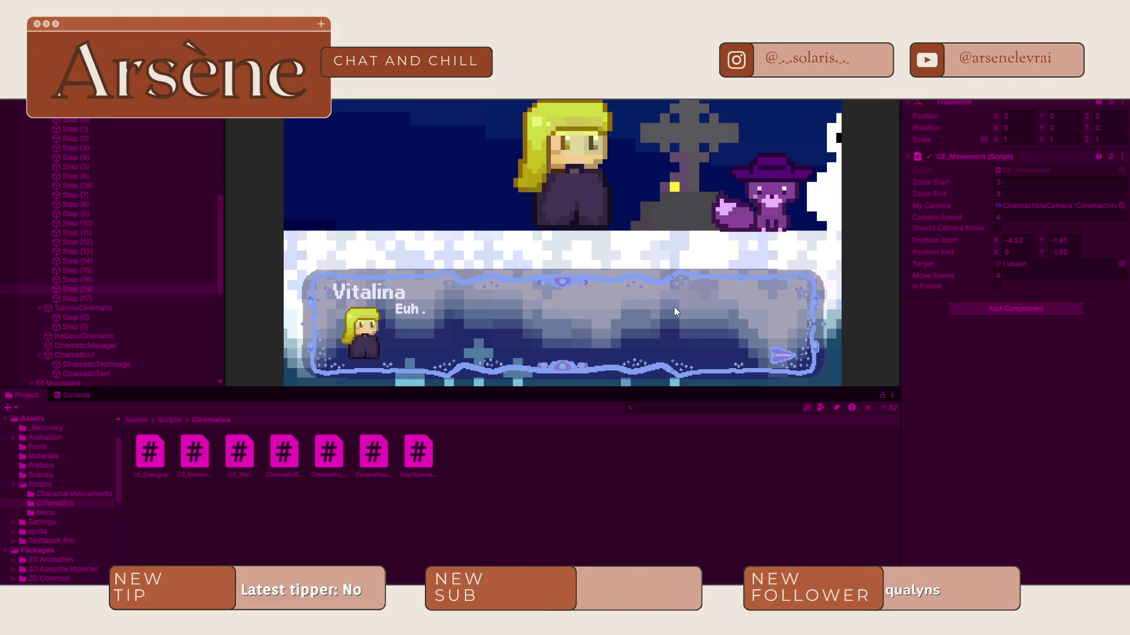
key("space")
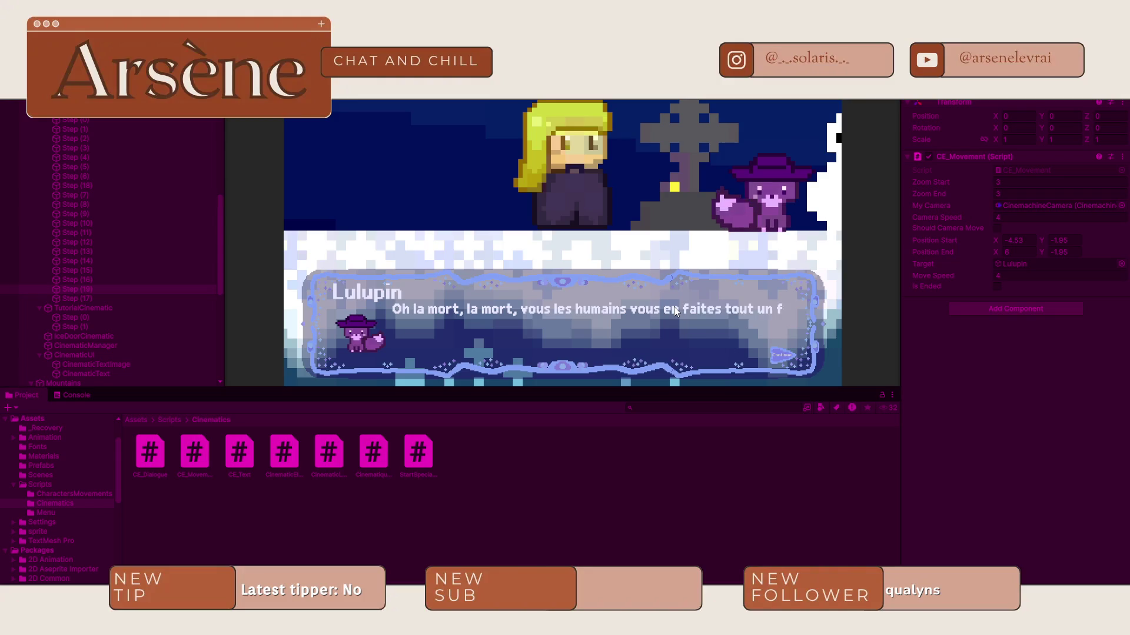
key("space")
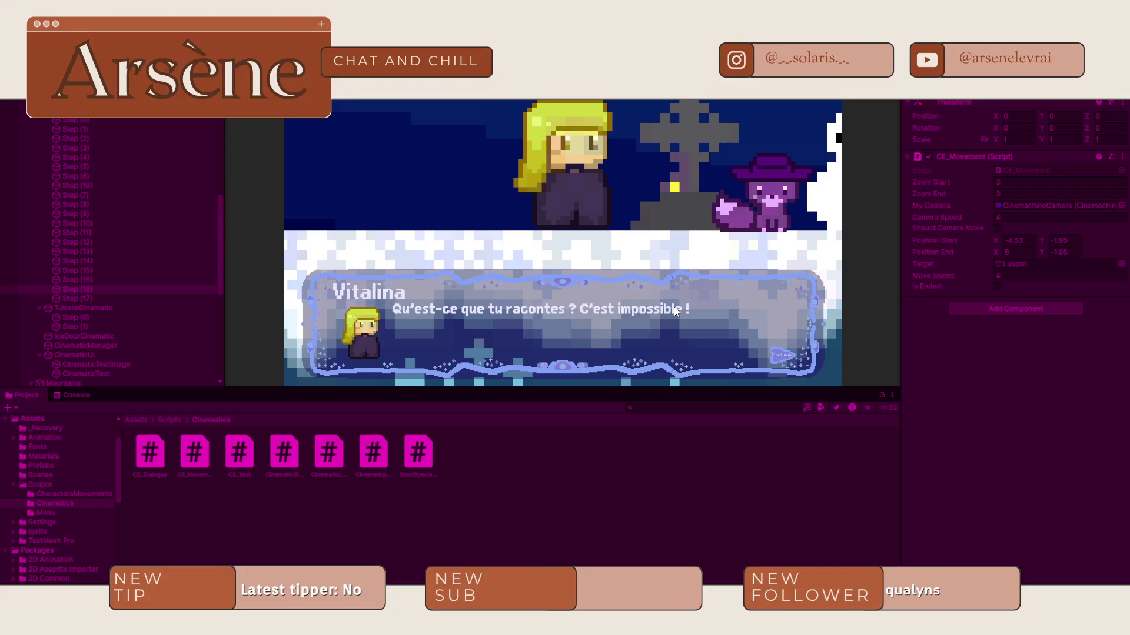
key("space")
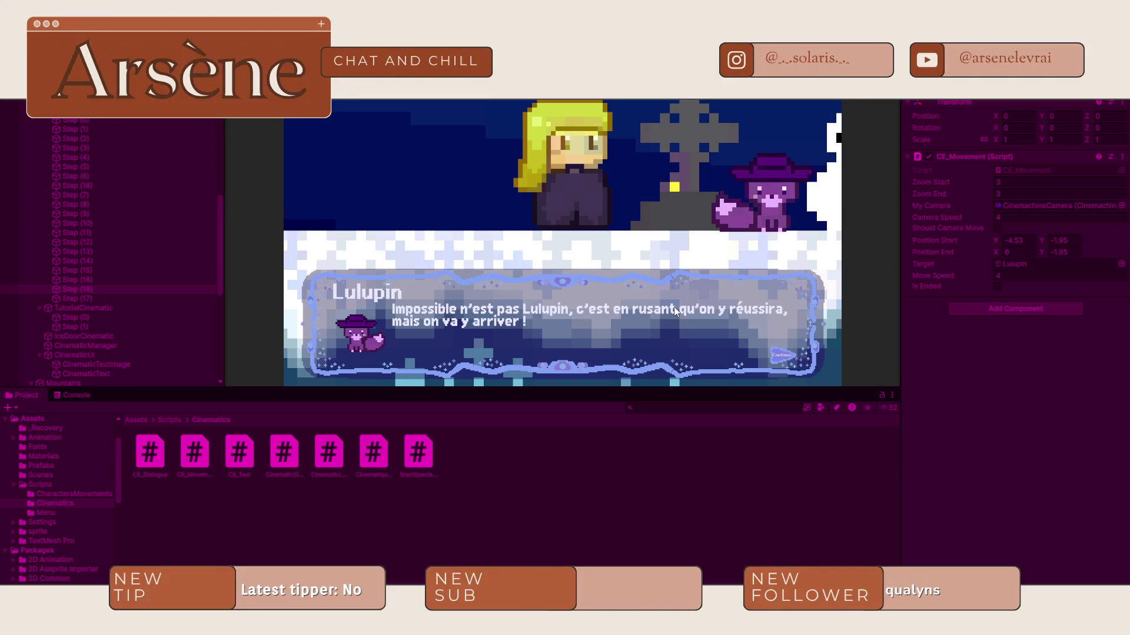
key("space")
key("space")
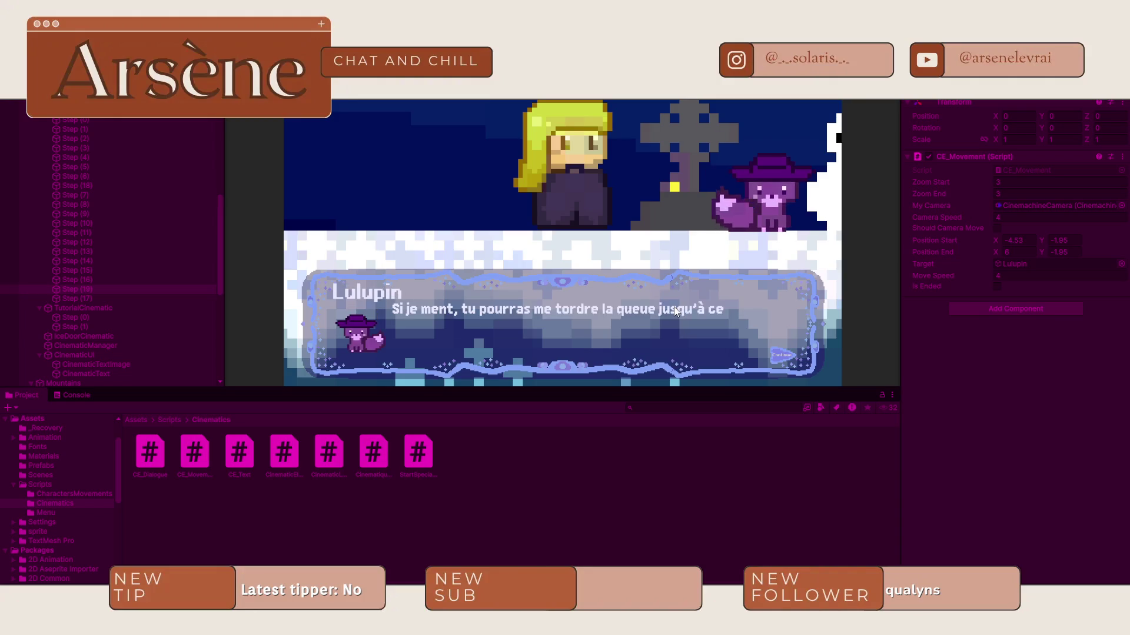
key("space")
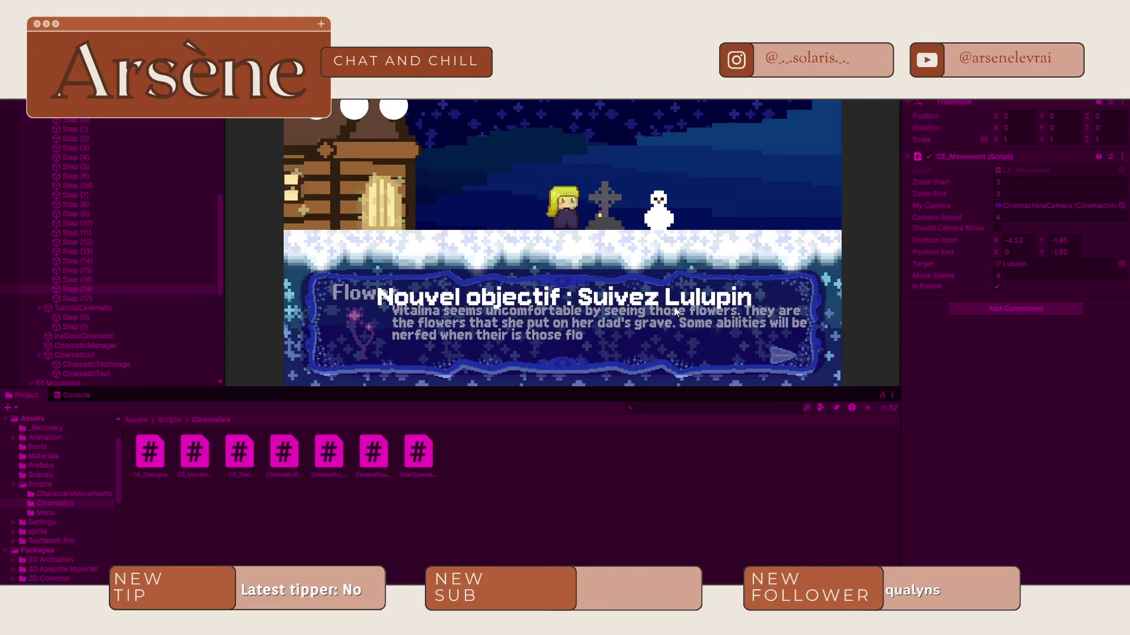
Step: Dismiss the flower explanation and Bernard's 'Coucou !' greeting, then exit Play mode
key("space")
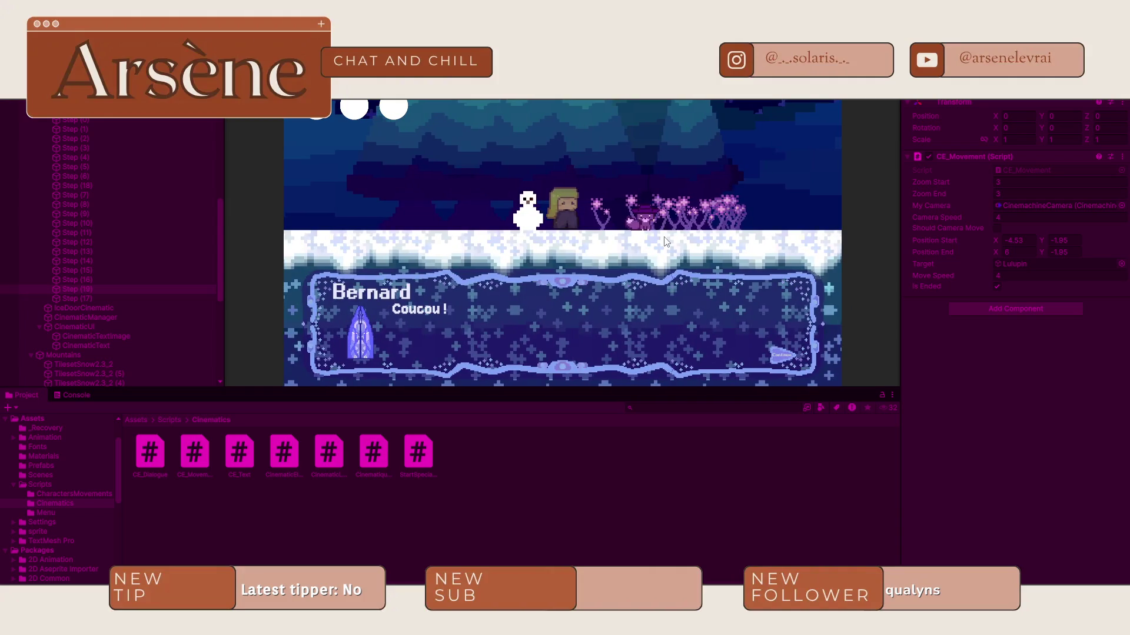
key("space")
key("ctrl+p")
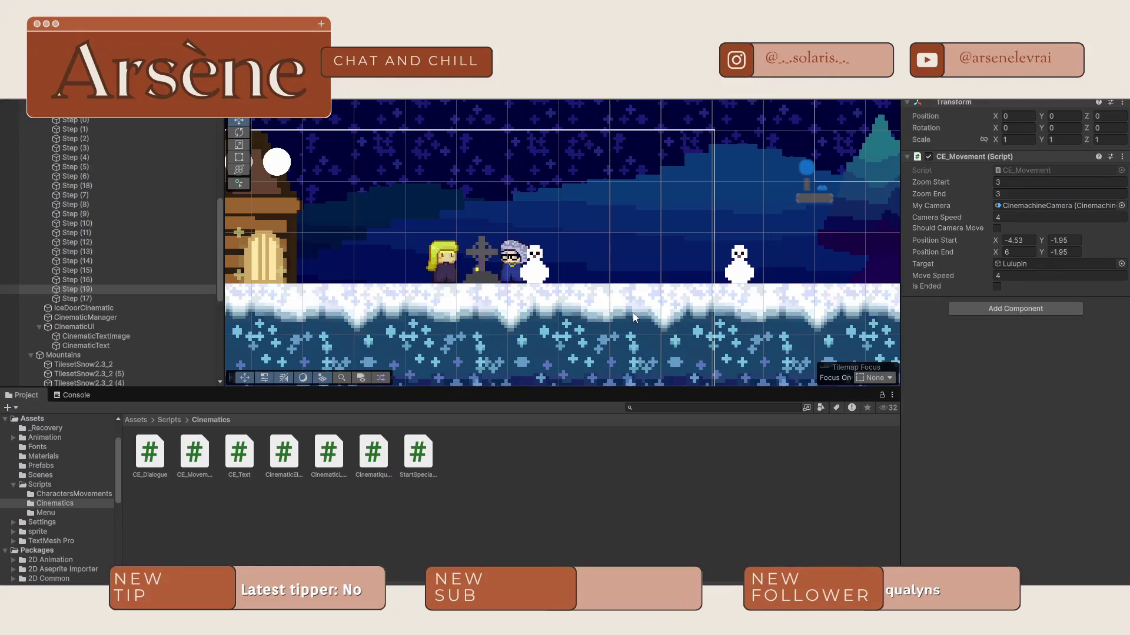
Step: Pan the scene to the snowman and flowers and select TutorialCinematic's first step
scroll(414, 225, "up", 3)
scroll(443, 216, "up", 2)
middle_click(642, 244)
left_click_drag(568, 258, 559, 253)
scroll(556, 257, "up", 3)
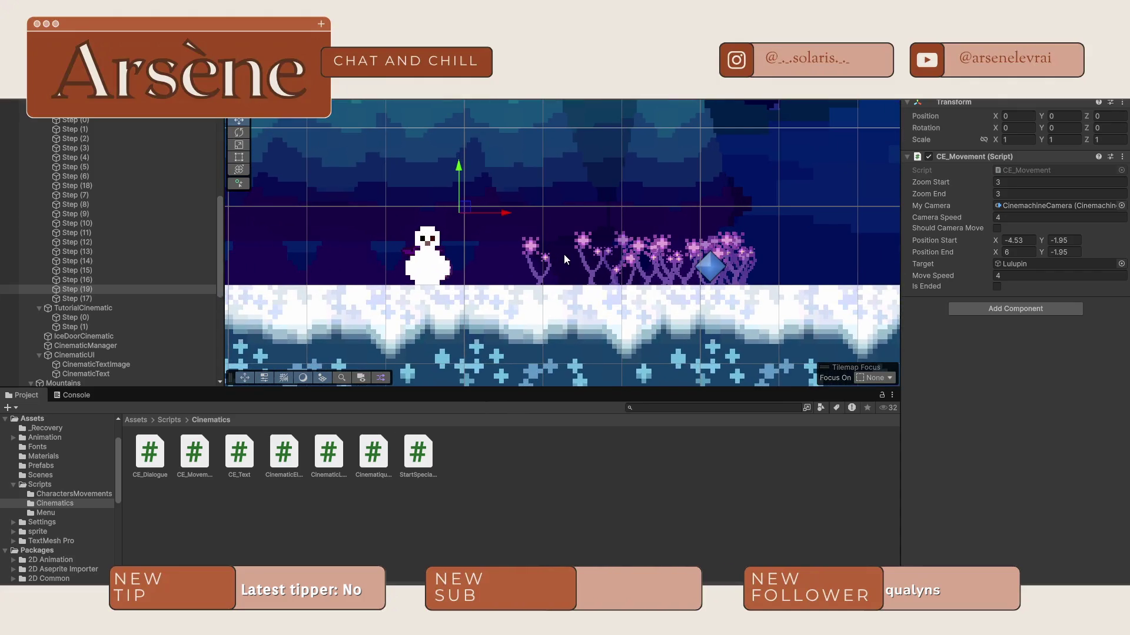
scroll(86, 266, "down", 4)
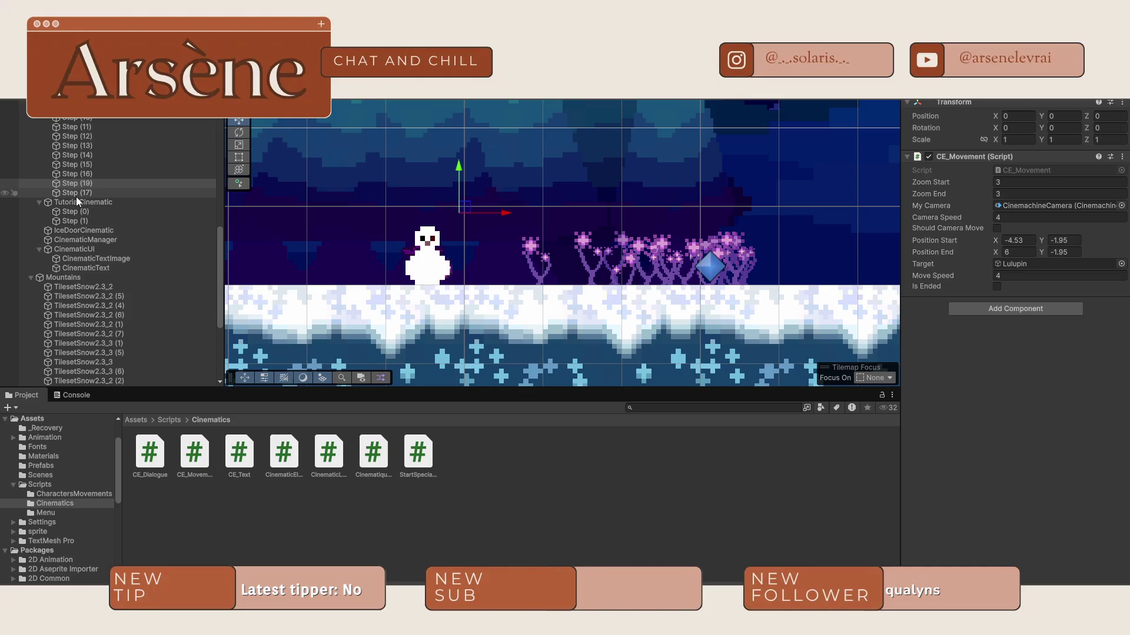
left_click(81, 211)
Step: Change the first sentence to 'Ha ! Their you are' and set the speaker name to Lulupin
left_click(1034, 266)
type("Ah")
key("BackSpace")
key("BackSpace")
key("BackSpace")
type("Ha ! Their you are")
left_click(1017, 292)
type("Lulupin")
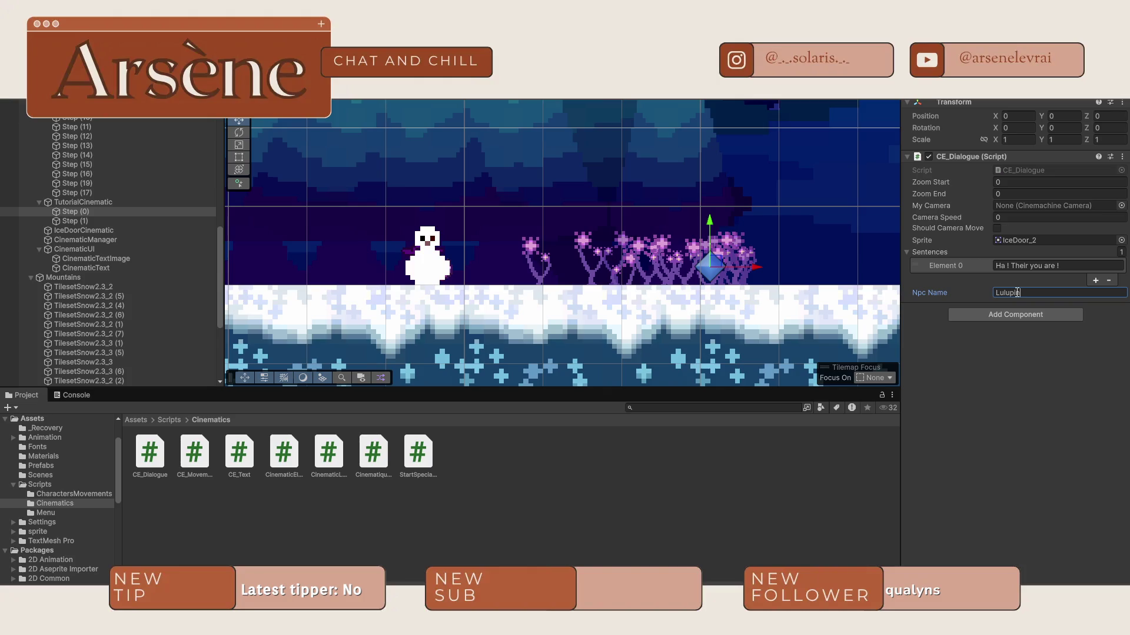
Step: Set the dialogue portrait sprite to Lulupin-Sheet_0 and select the first sentence's text
left_click(1121, 240)
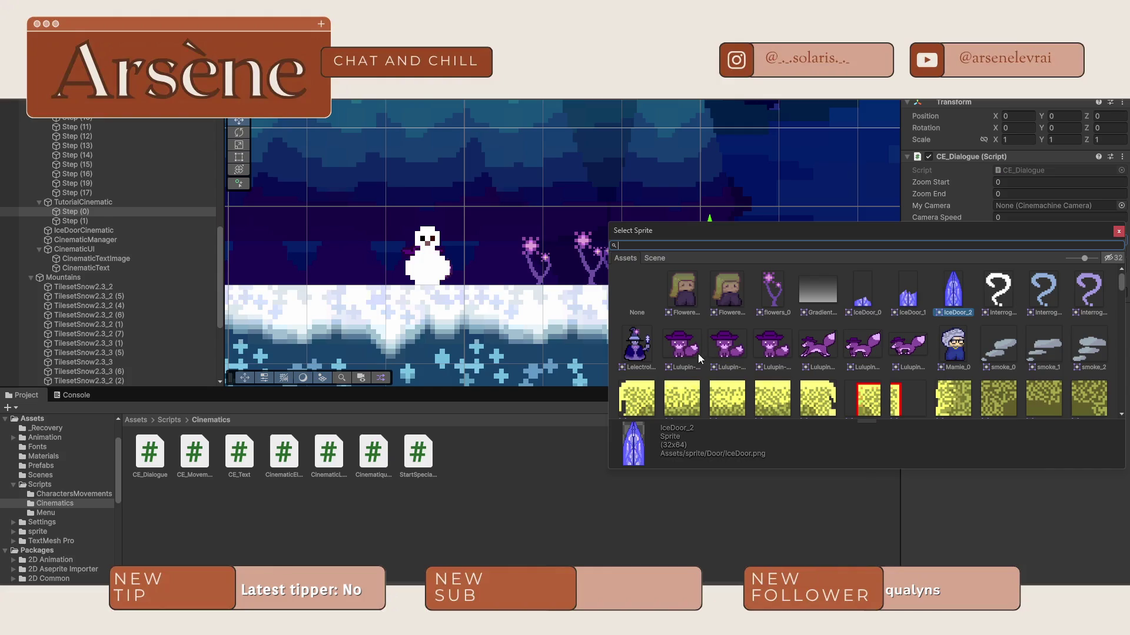
double_click(716, 359)
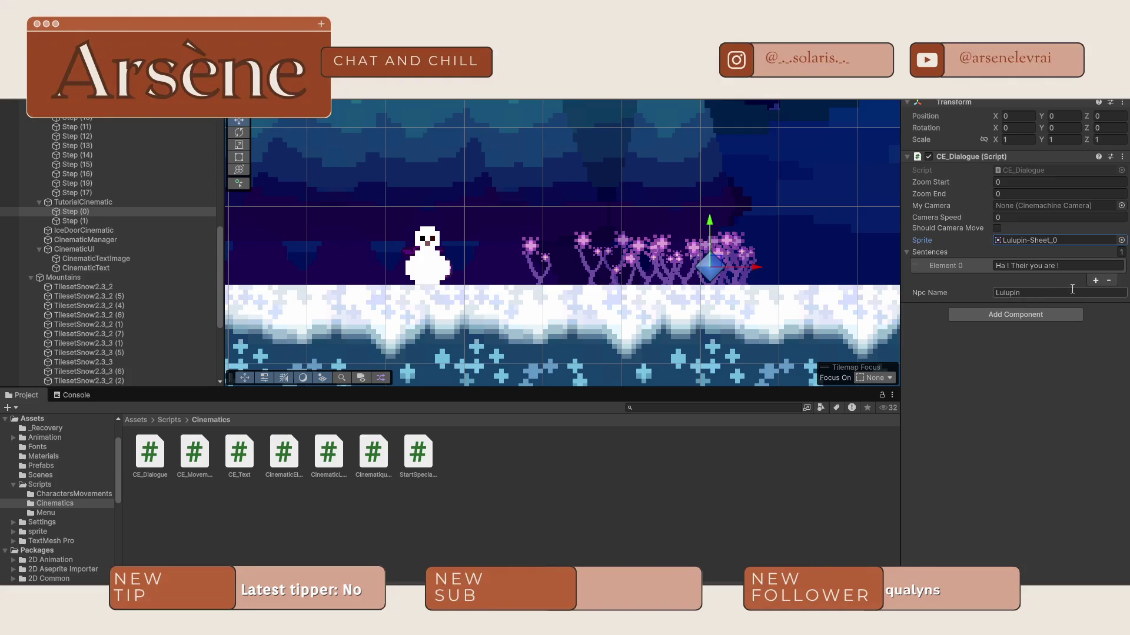
left_click(1091, 268)
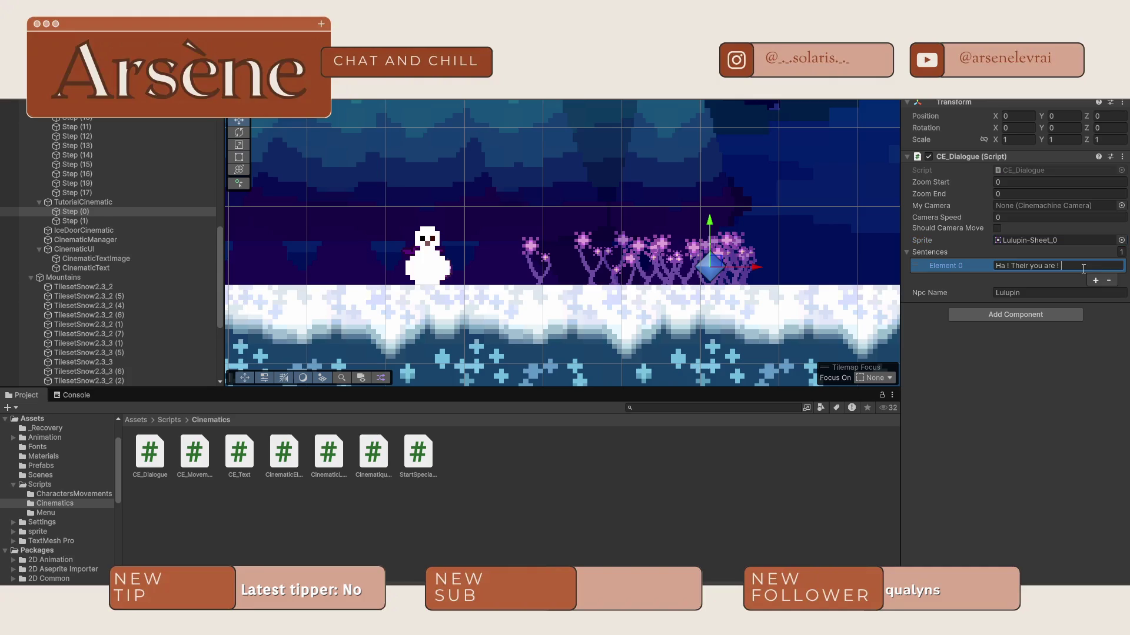
double_click(1084, 268)
key("super")
type("notion")
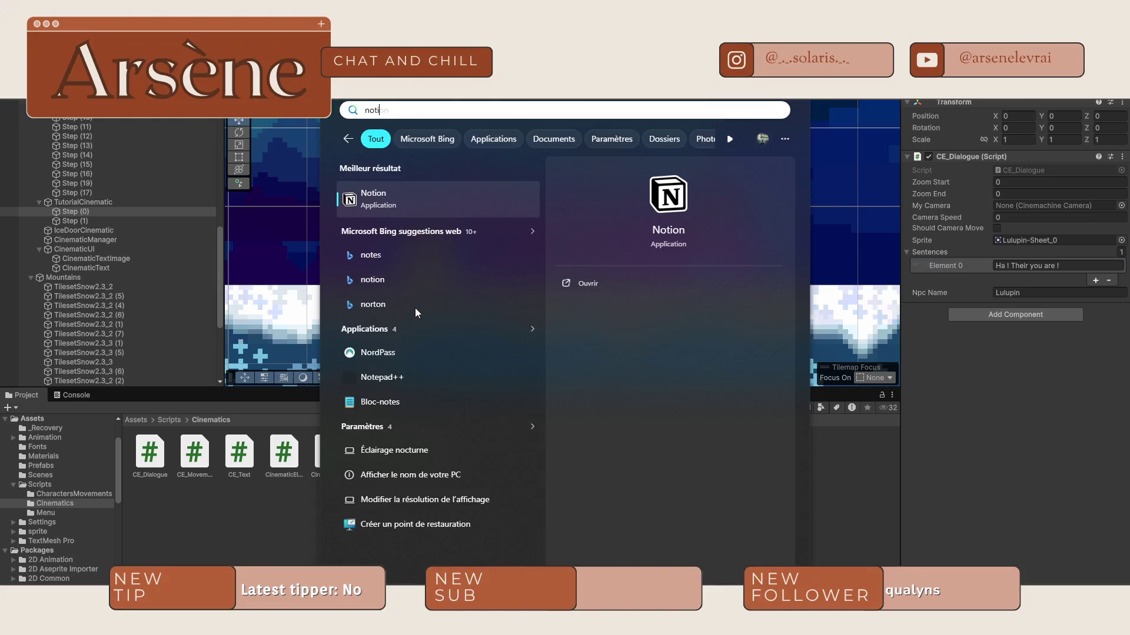
key("Return")
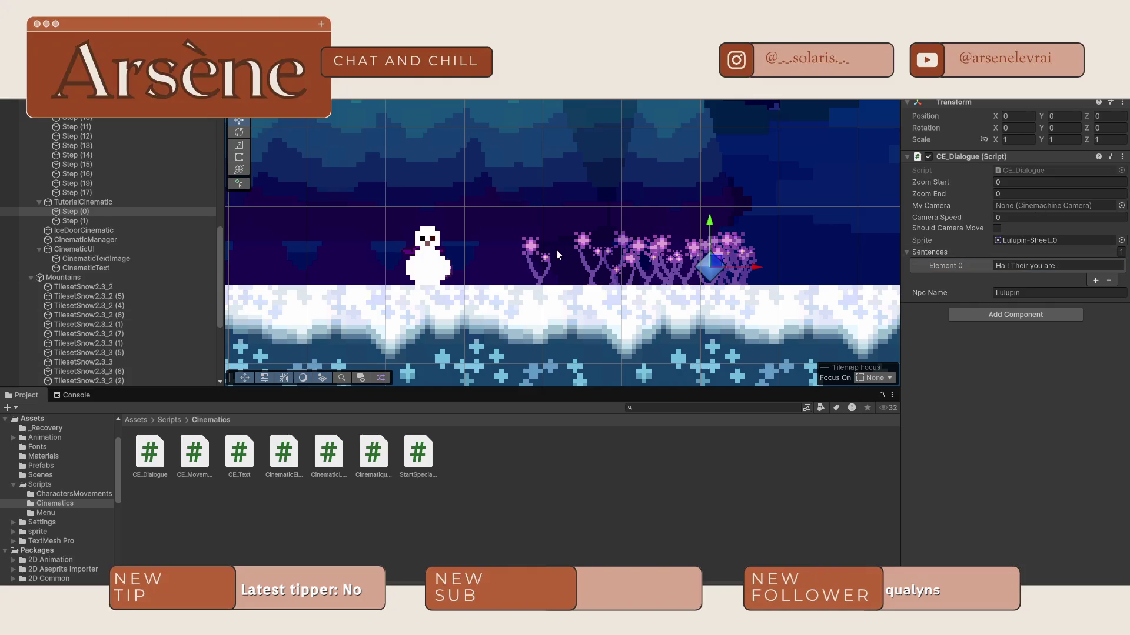
Step: Rewrite the first sentence as Lulupin's line about the flowers camouflaging him well
left_click(1058, 264)
type("Hé ! Re")
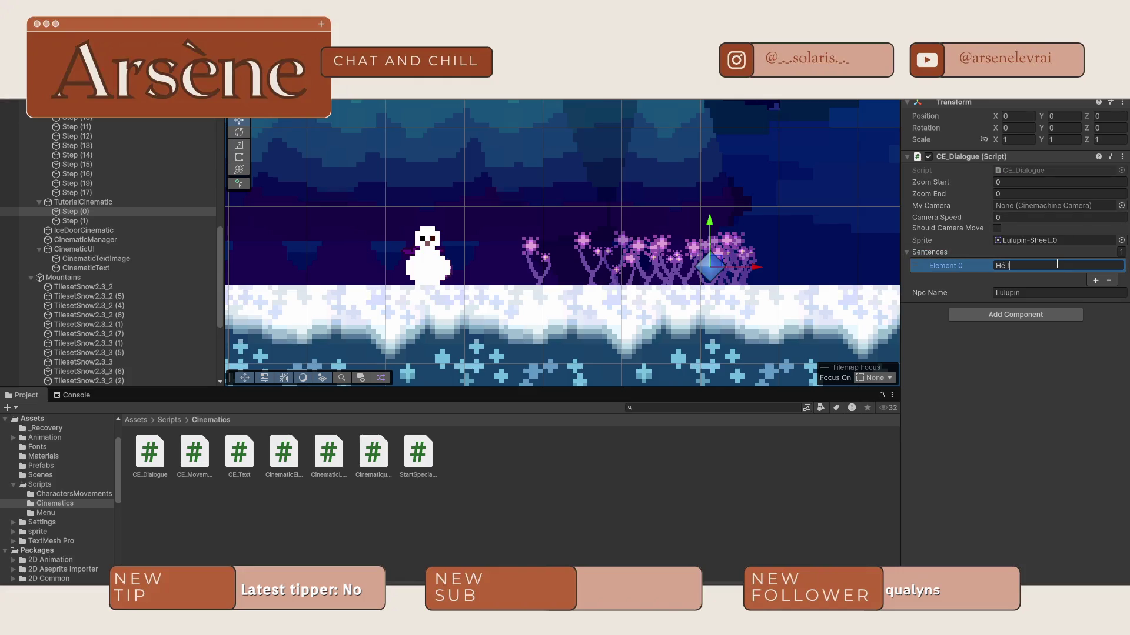
key("BackSpace")
type("egarde cs")
type("es fleur")
type(" Elles m")
type("e camouf")
type("len,t")
key("BackSpace")
key("BackSpace")
type("t bien, non ?")
key("Return")
Step: Add a '...' sentence and a third sentence 'Et bien ? Que nous vaut cette tête ?'
left_click(1095, 280)
left_click(1048, 278)
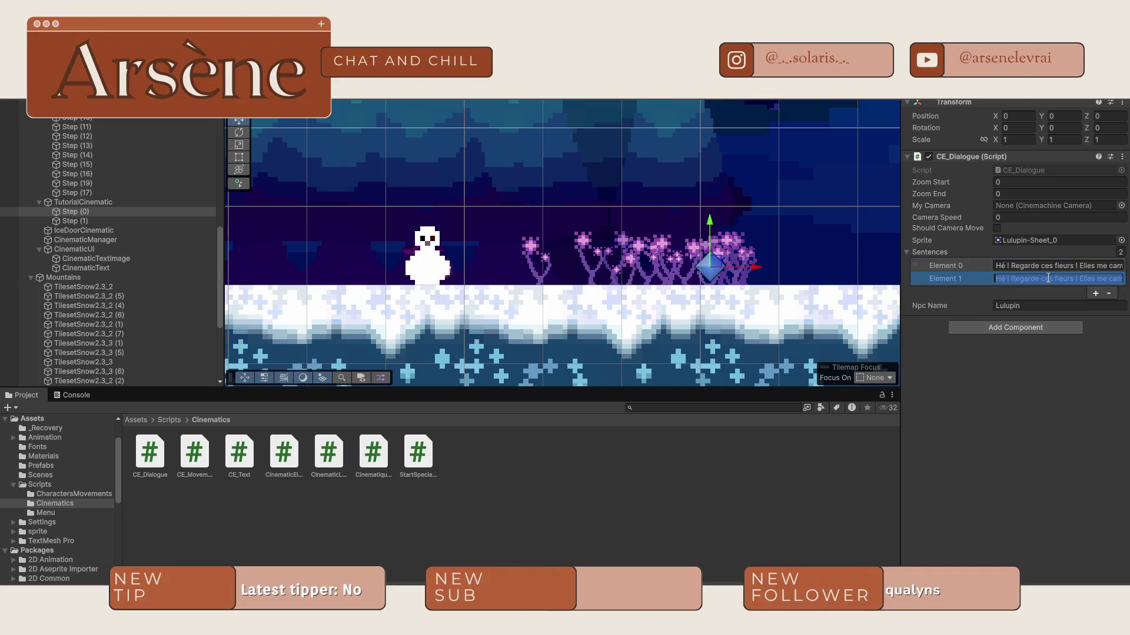
type("...")
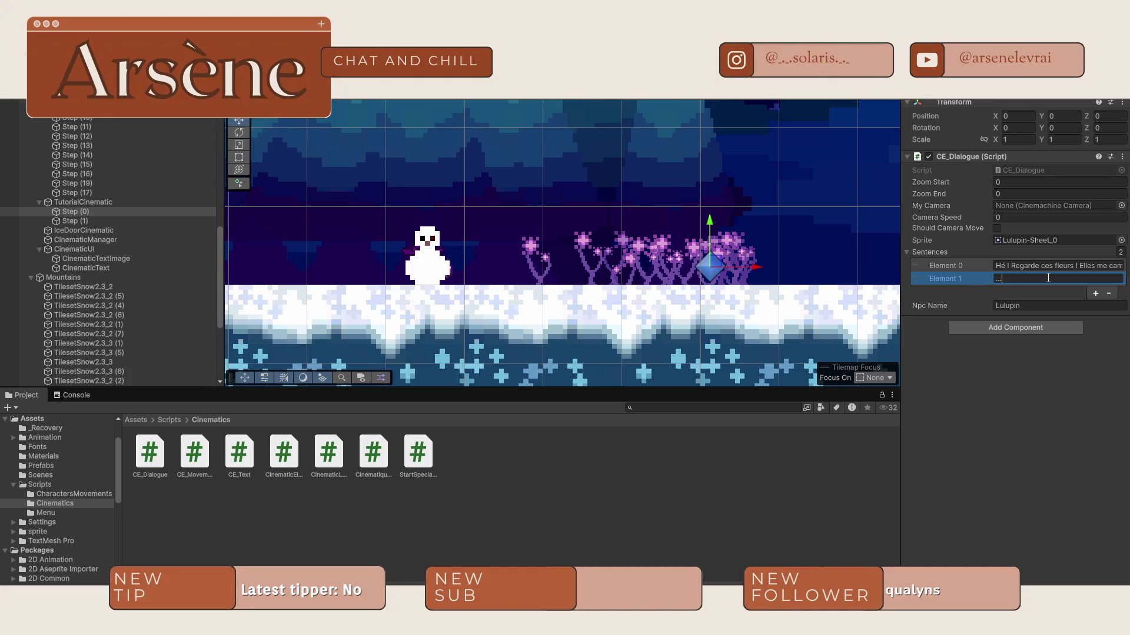
left_click(1095, 293)
left_click(1032, 292)
type("Et bien ? Que nous vaut cette tête ?")
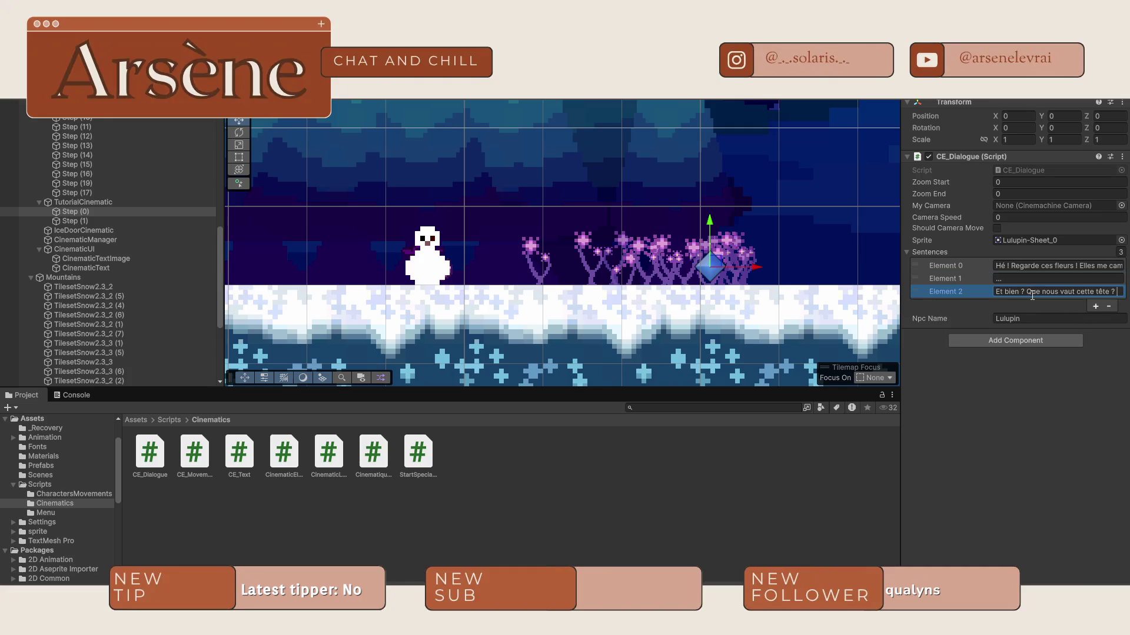
Step: Remove the accidental duplicate fourth sentence element from the dialogue
left_click(1095, 306)
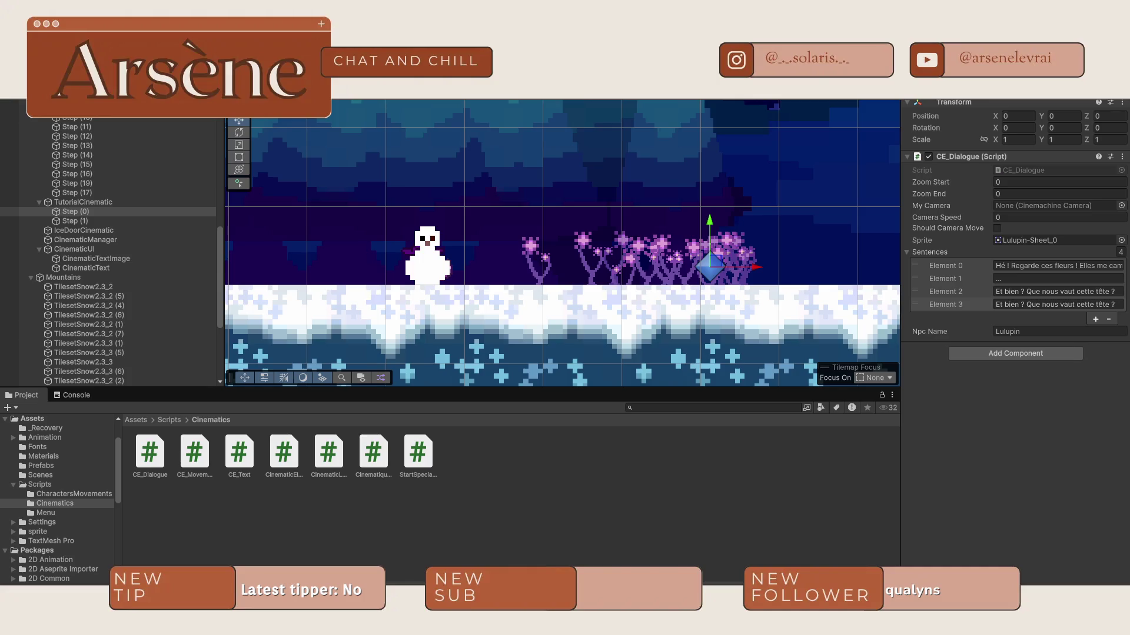
left_click(1033, 305)
double_click(1033, 304)
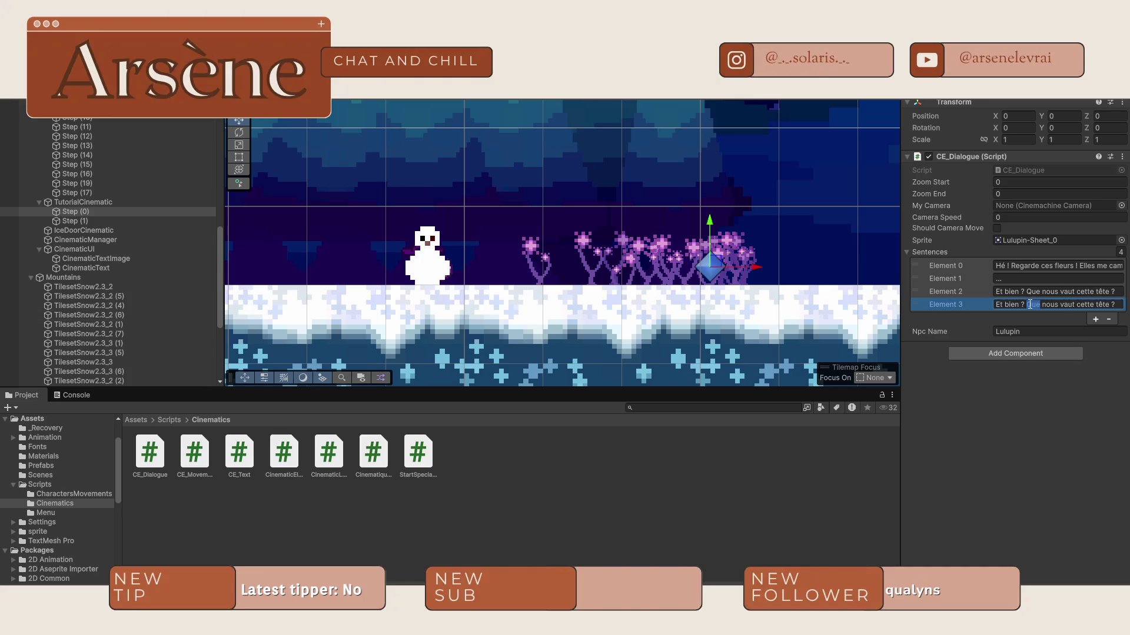
left_click(1109, 319)
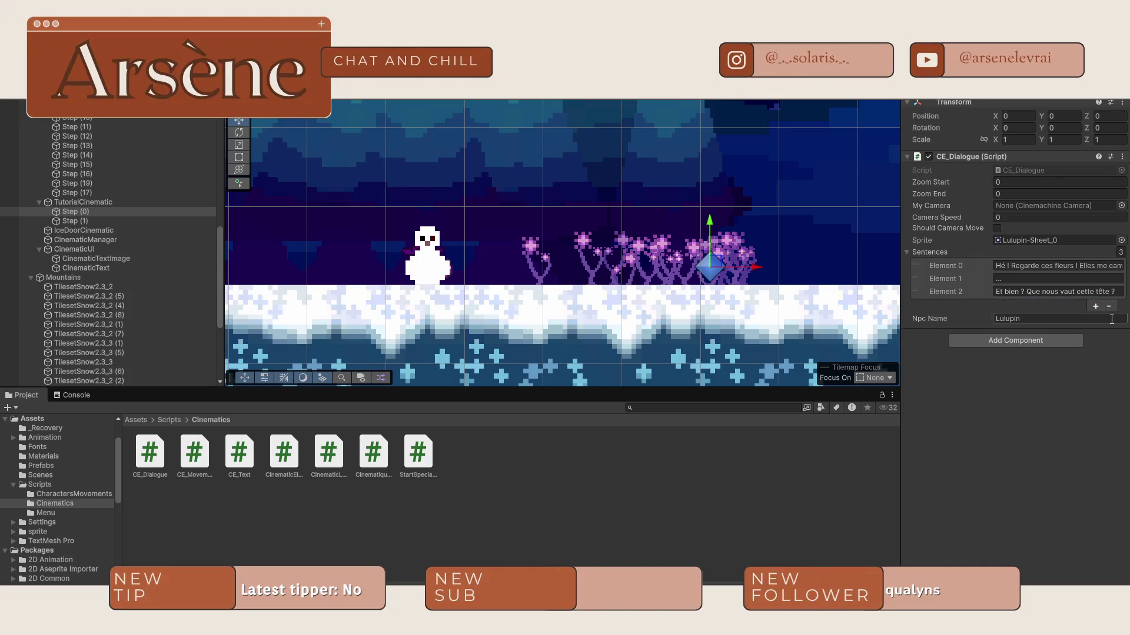
left_click(89, 222)
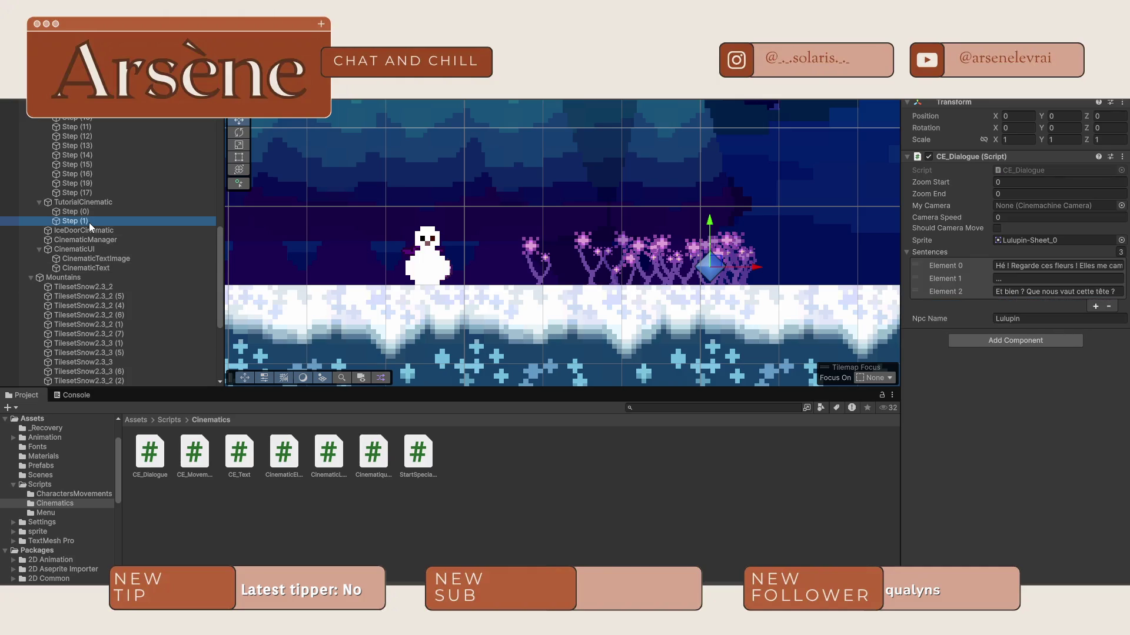
Step: Attach CE_Dialogue to Step (1) and add a sentence with the pasted flowers line
left_click_drag(150, 452, 1124, 323)
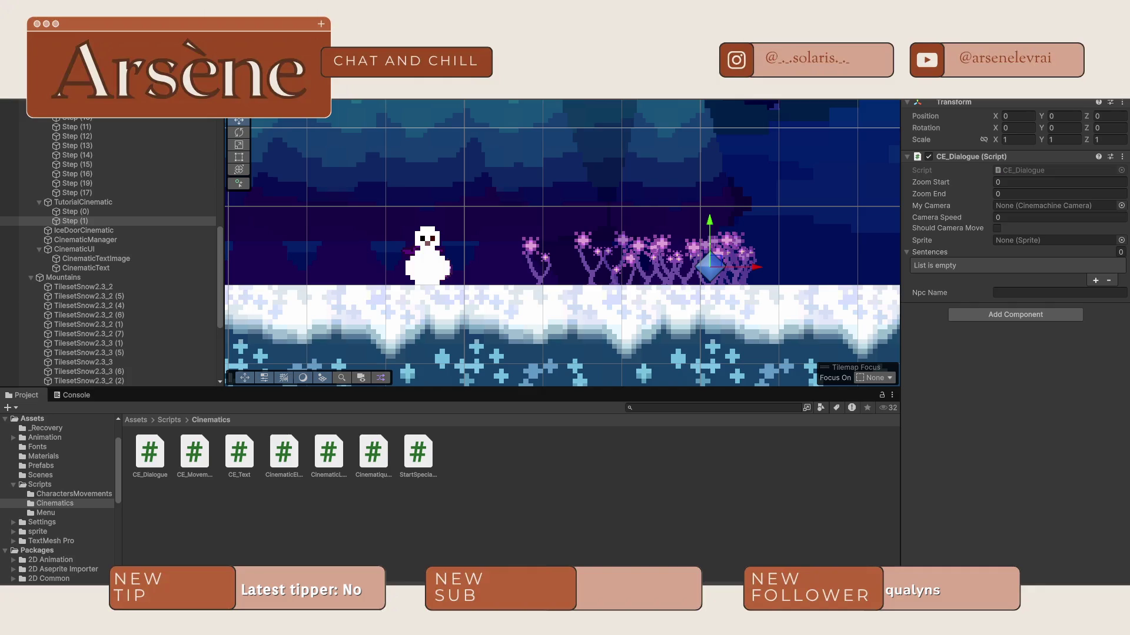
left_click(1095, 281)
key("ctrl+v")
Step: Set the NPC name to Vitalina and the portrait sprite to FloweredWalk_1
left_click(1033, 291)
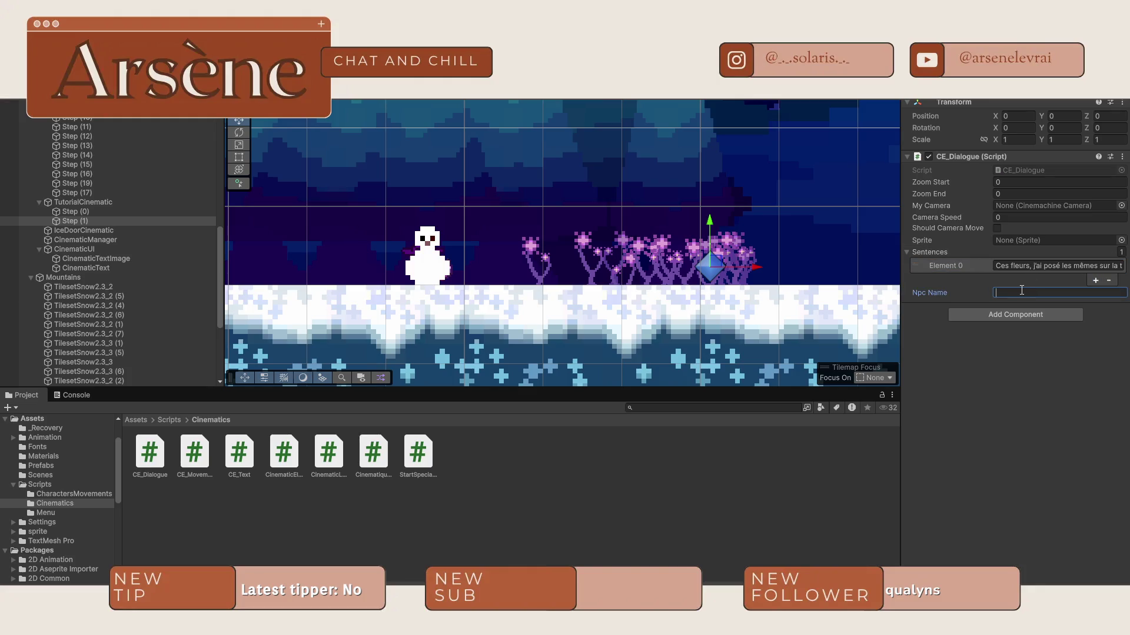
type("Vitaliba")
key("BackSpace")
key("BackSpace")
type("na")
left_click(1120, 240)
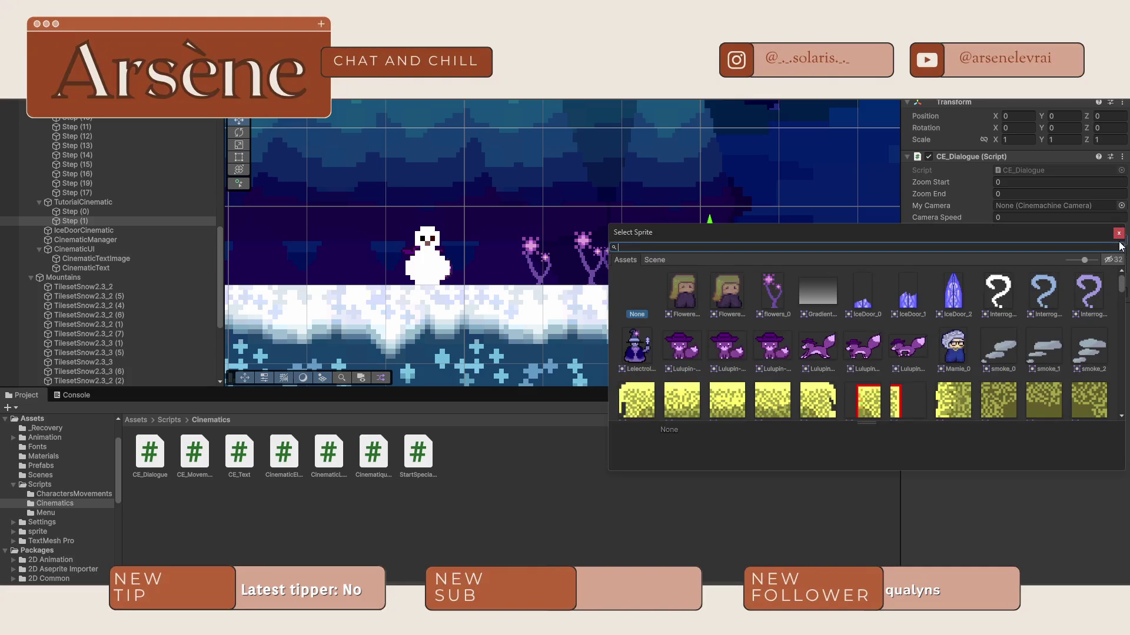
double_click(711, 291)
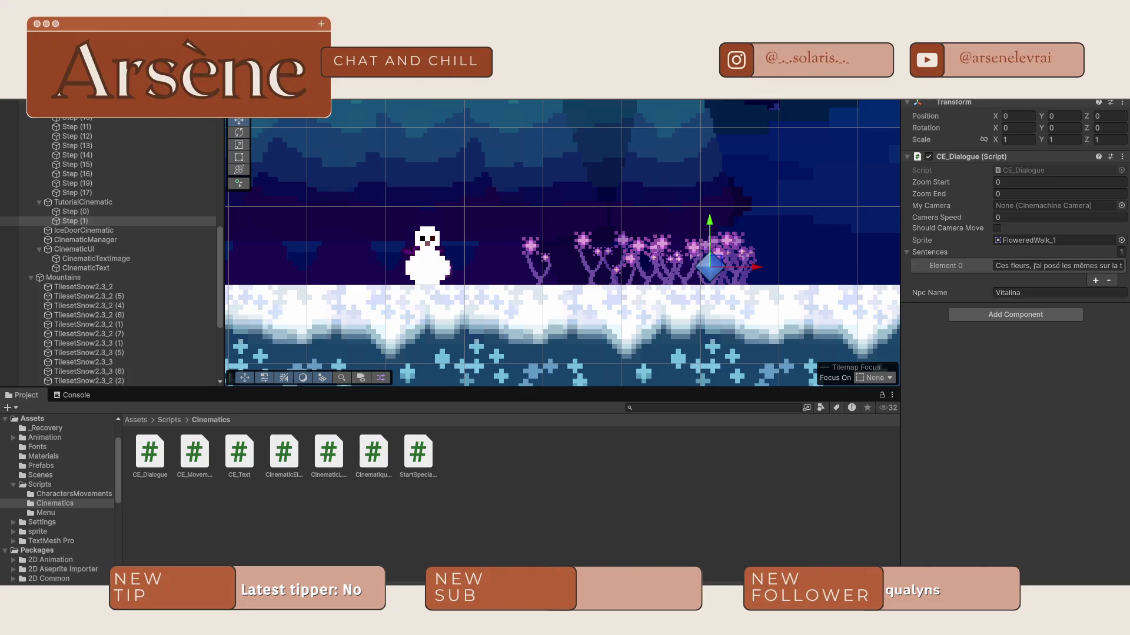
left_click(531, 261)
Step: Remove the Discovering System component from the first flower, Flower (1) and Flower (2)
left_click(528, 249)
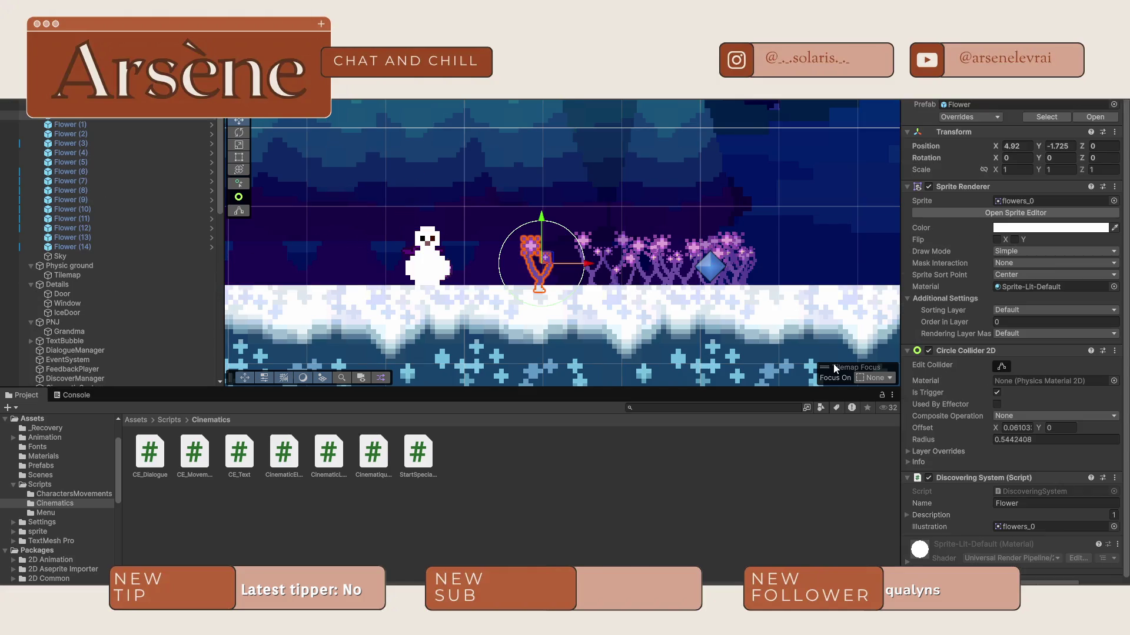
scroll(1023, 424, "down", 1)
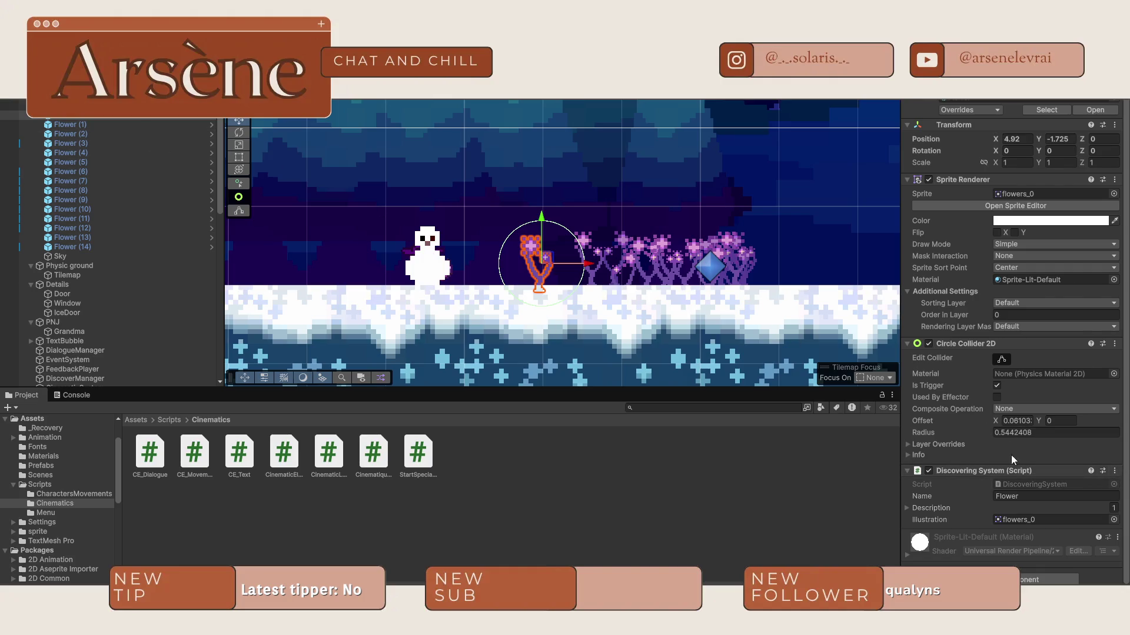
left_click(1115, 472)
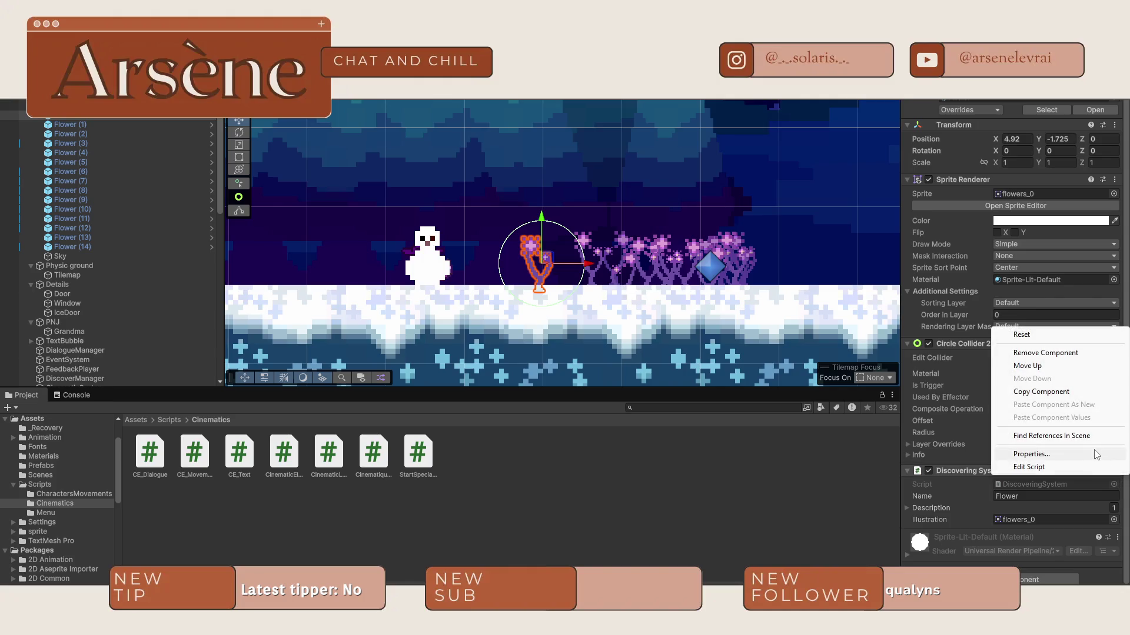
left_click(1046, 353)
left_click(589, 259)
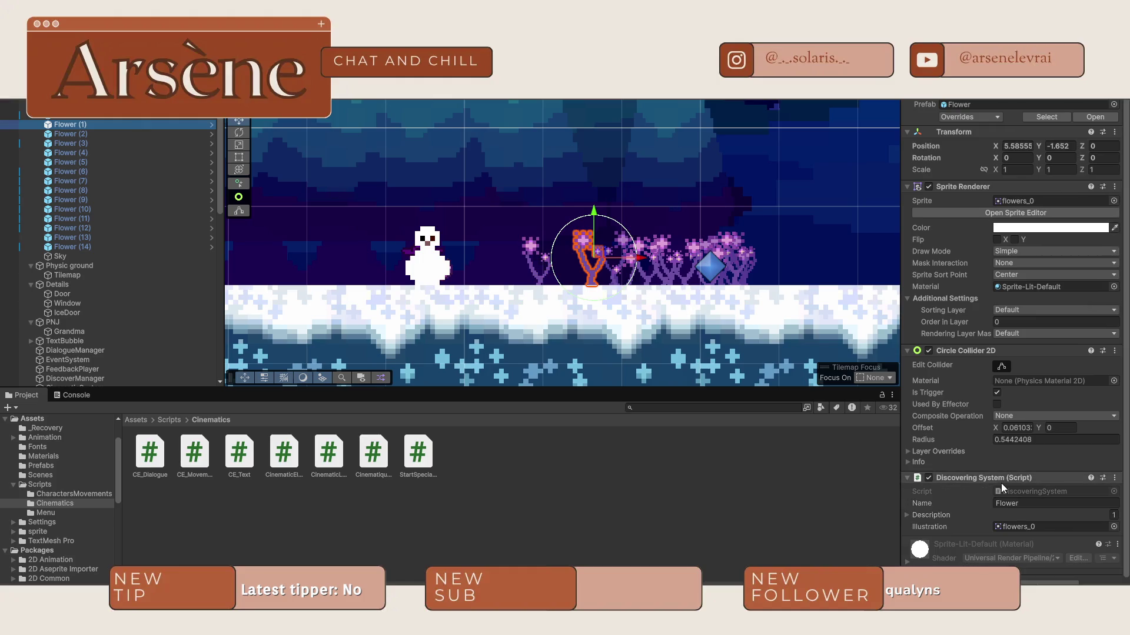
left_click(1105, 480)
left_click(1018, 360)
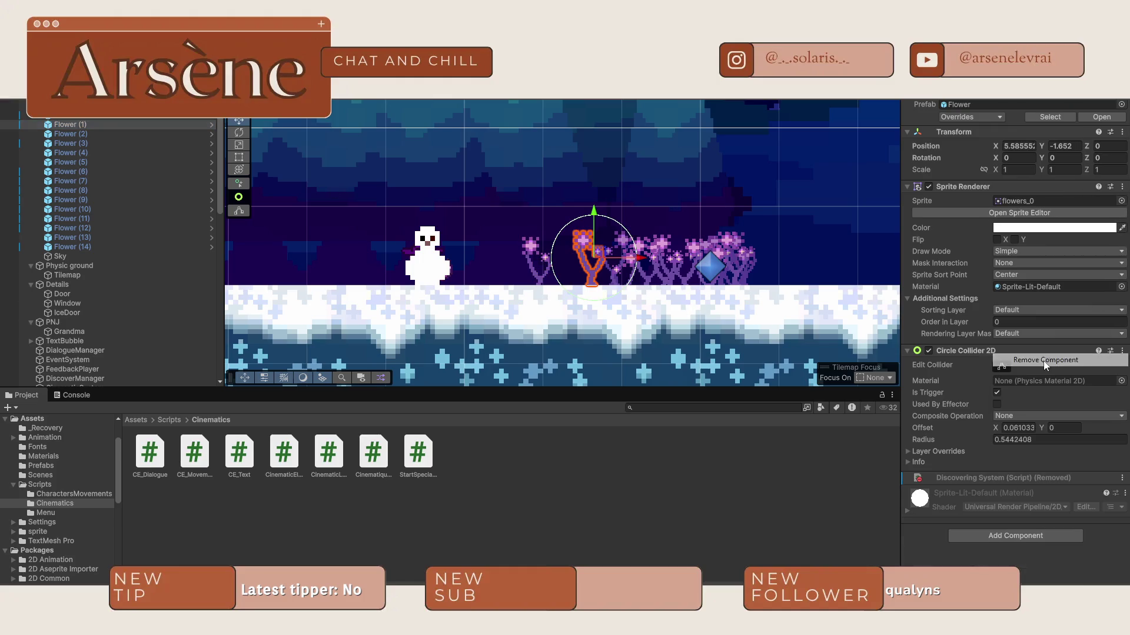
left_click(120, 135)
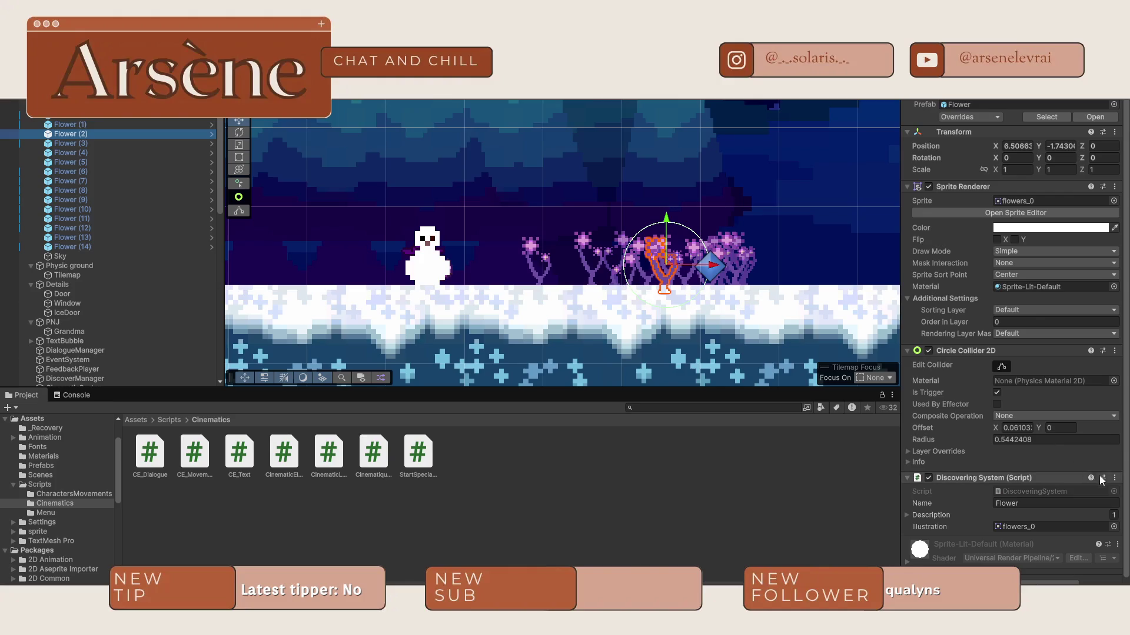
left_click(1117, 479)
left_click(1018, 363)
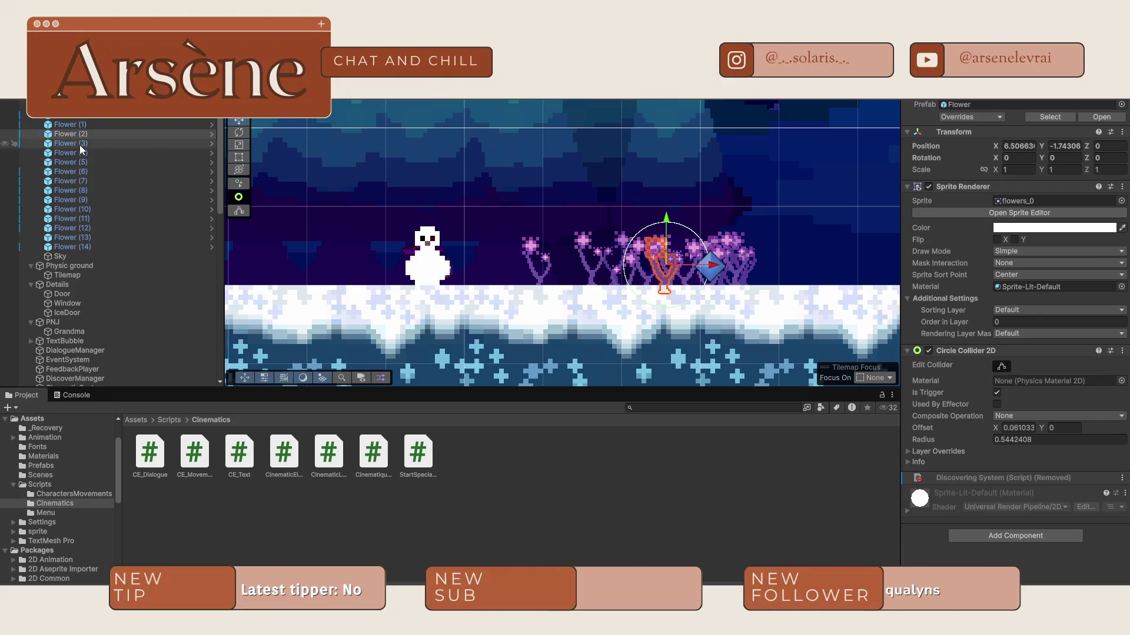
Step: Remove Discovering System from Flower (3), Flower (4) and Flower (5)
left_click(81, 144)
left_click(1116, 478)
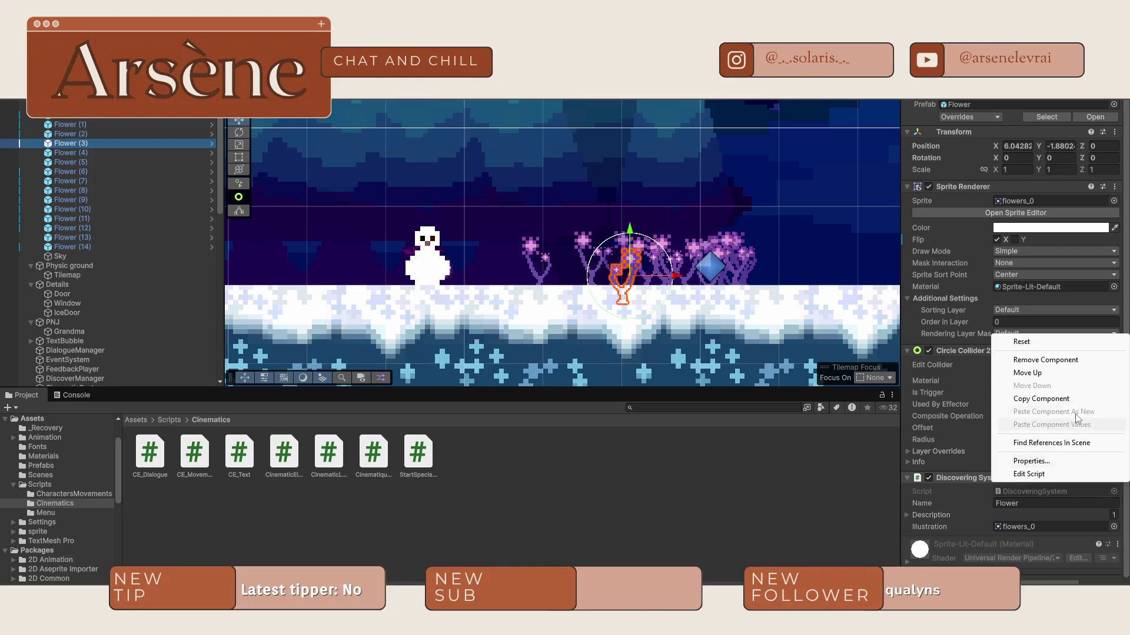
left_click(995, 361)
left_click(67, 153)
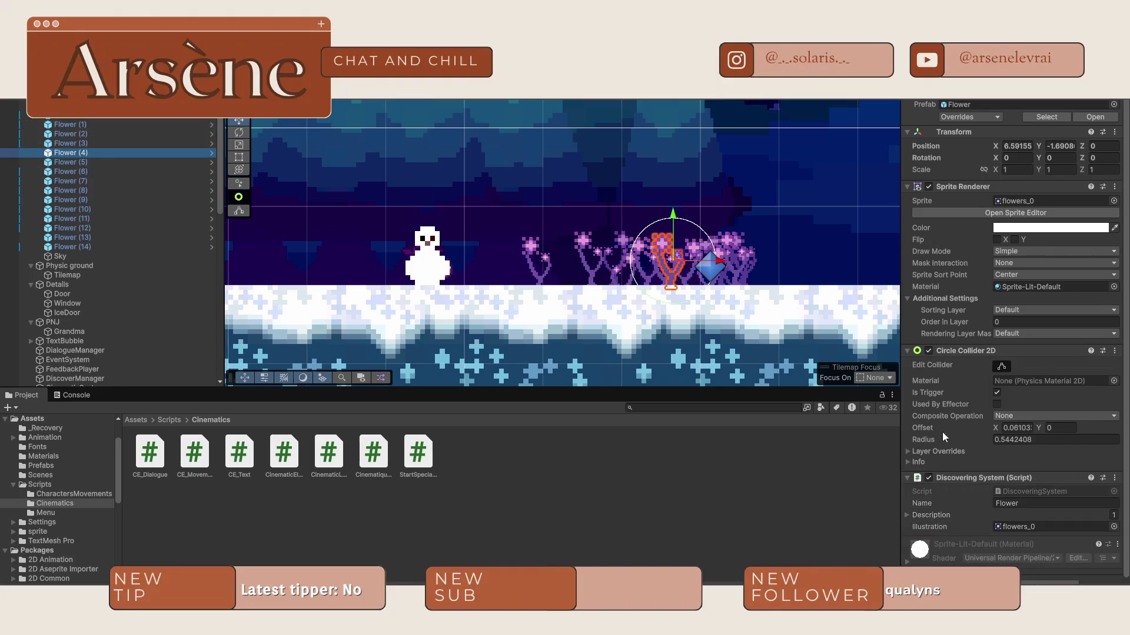
left_click(1116, 477)
left_click(1015, 362)
left_click(77, 163)
left_click(1123, 478)
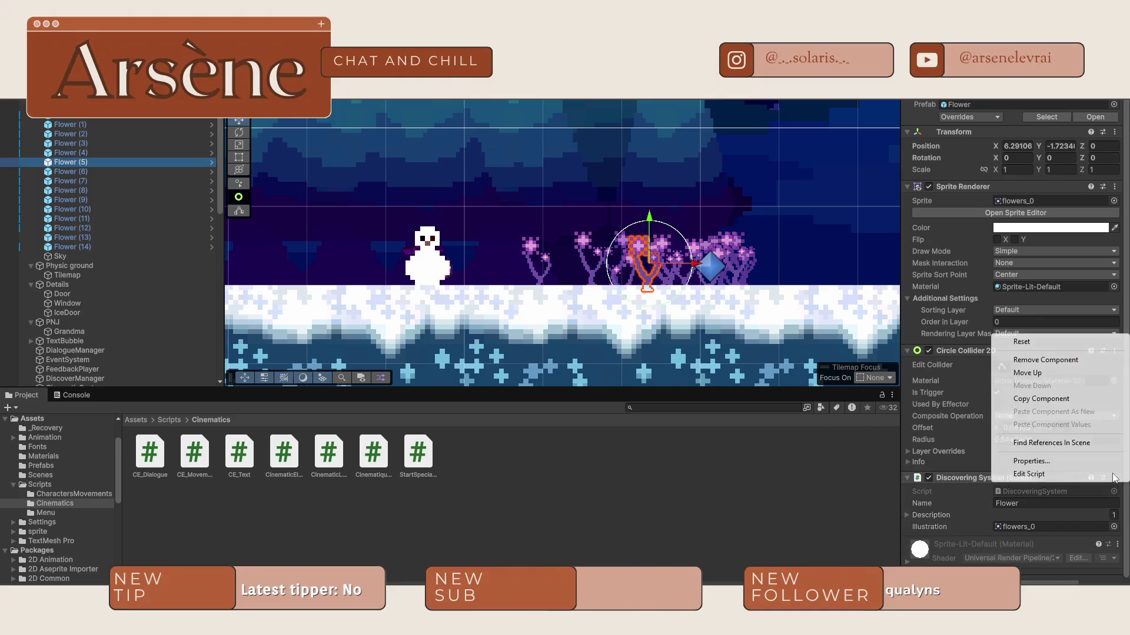
left_click(1035, 360)
Step: Check Flower (6)'s Description and DiscoveringSystem script, then remove the component from it
left_click(85, 172)
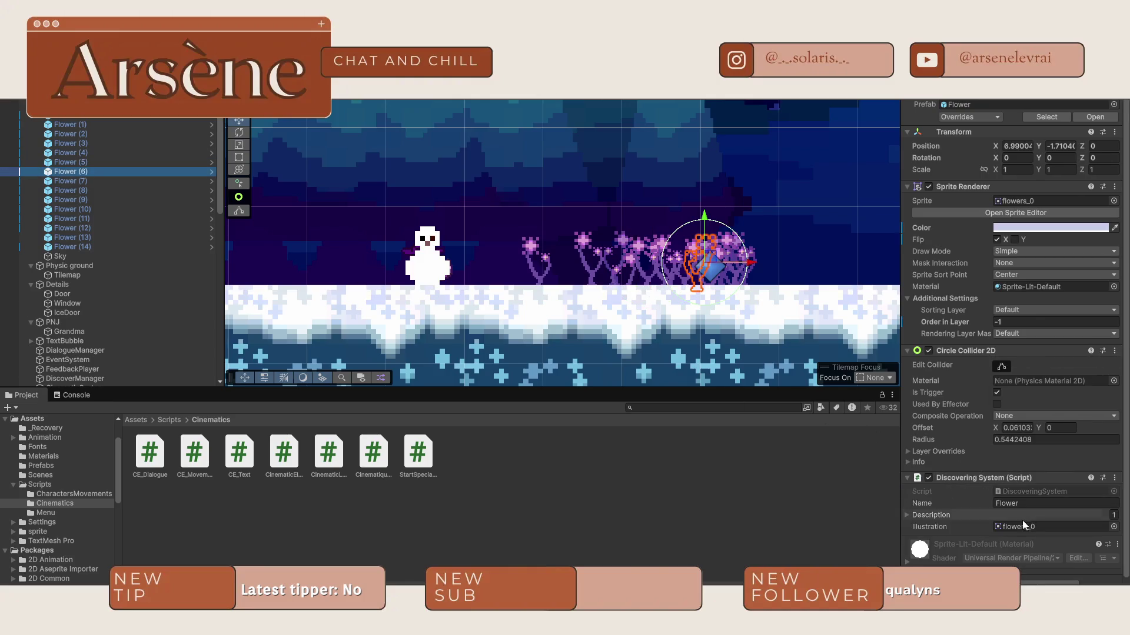
left_click(907, 515)
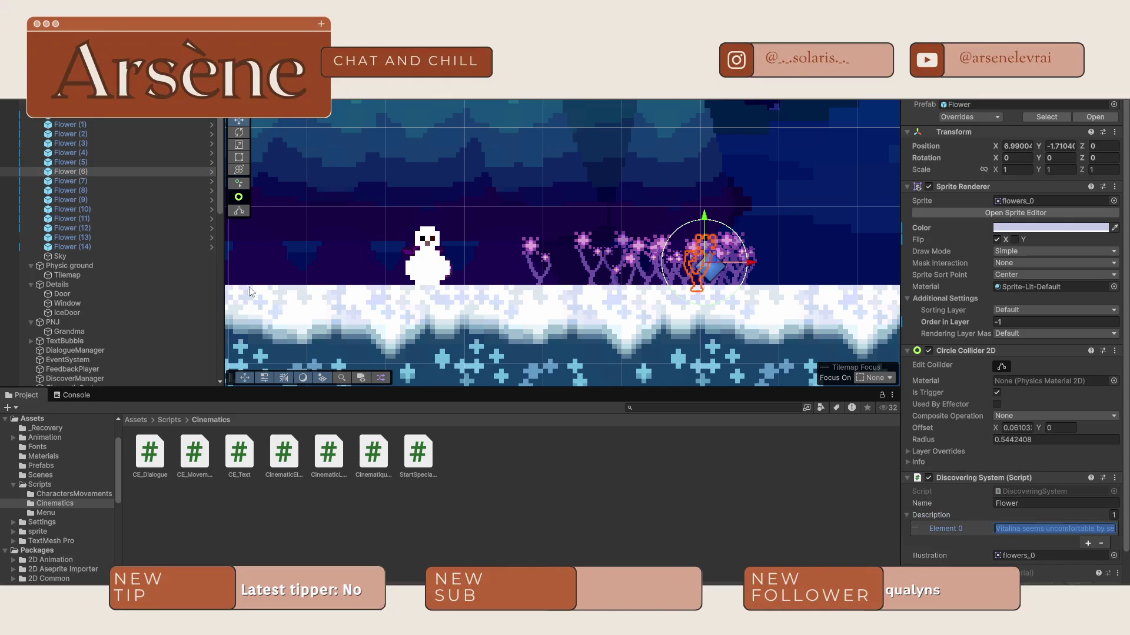
left_click(1114, 480)
left_click(1064, 394)
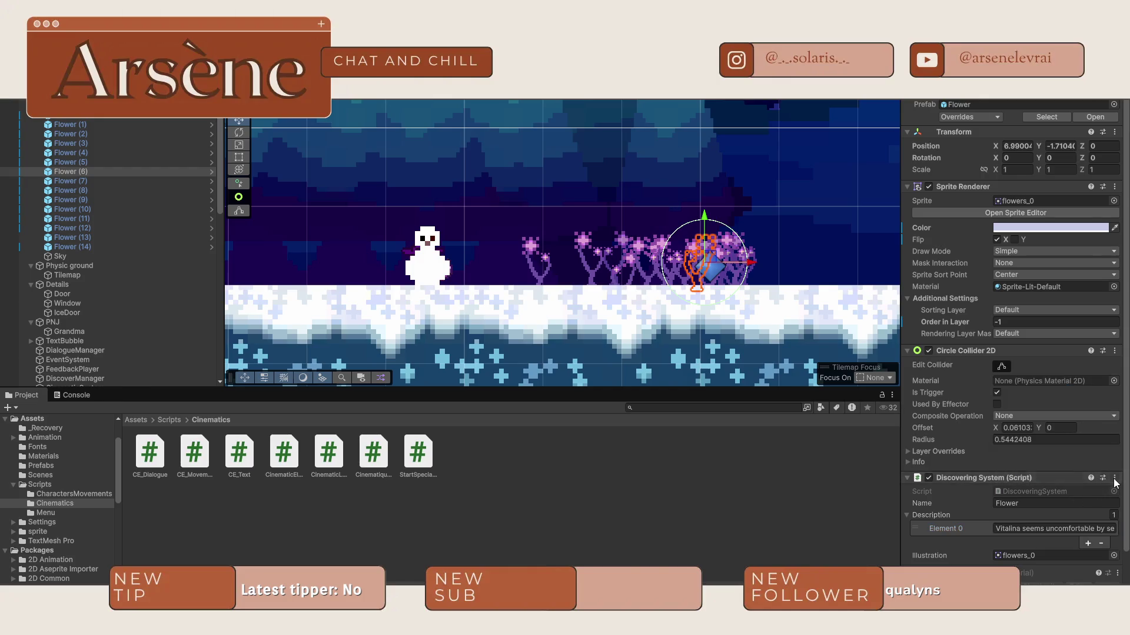
key("super+Tab")
left_click(1114, 478)
left_click(1076, 373)
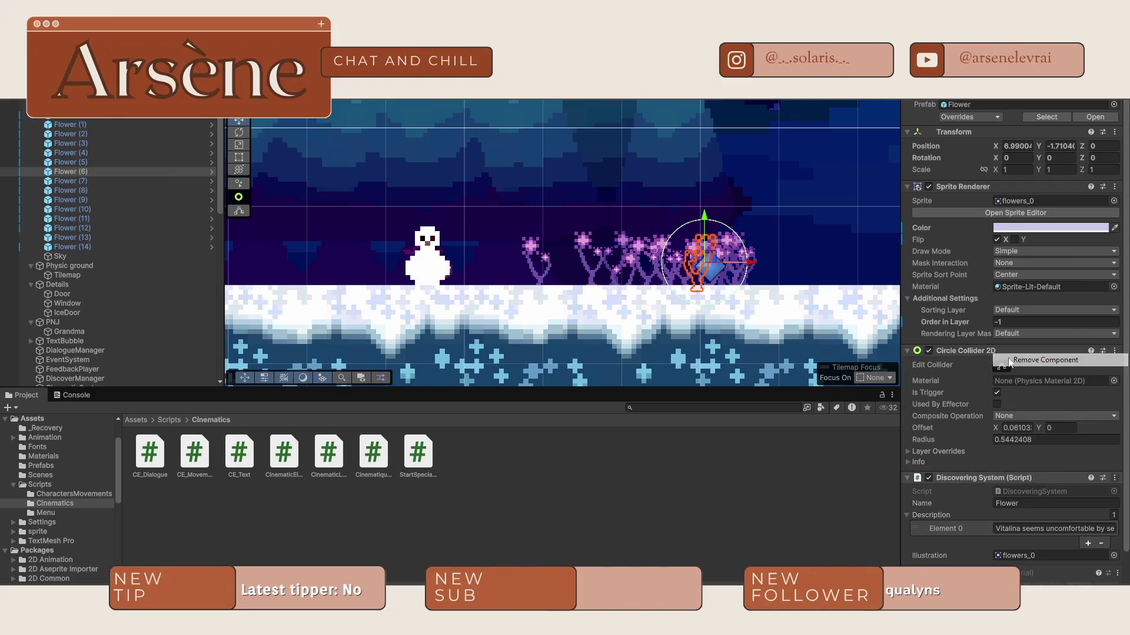
Step: Remove the discovery script from Flower (7) and Flower (8) after viewing its code
left_click(146, 180)
double_click(1109, 491)
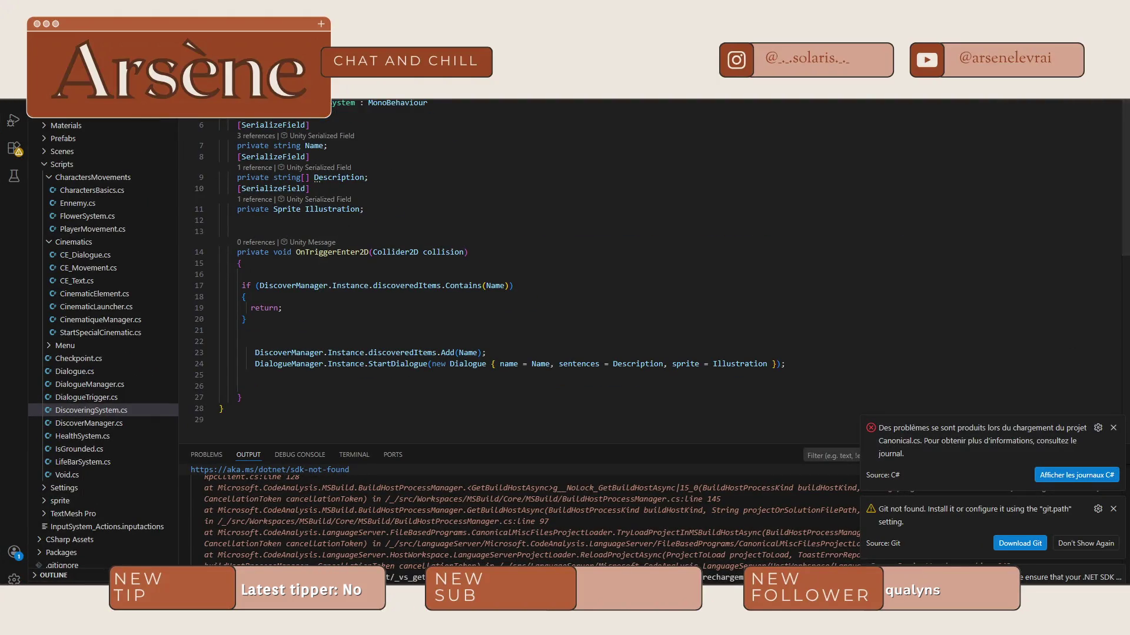
key("alt+Tab")
left_click(1114, 477)
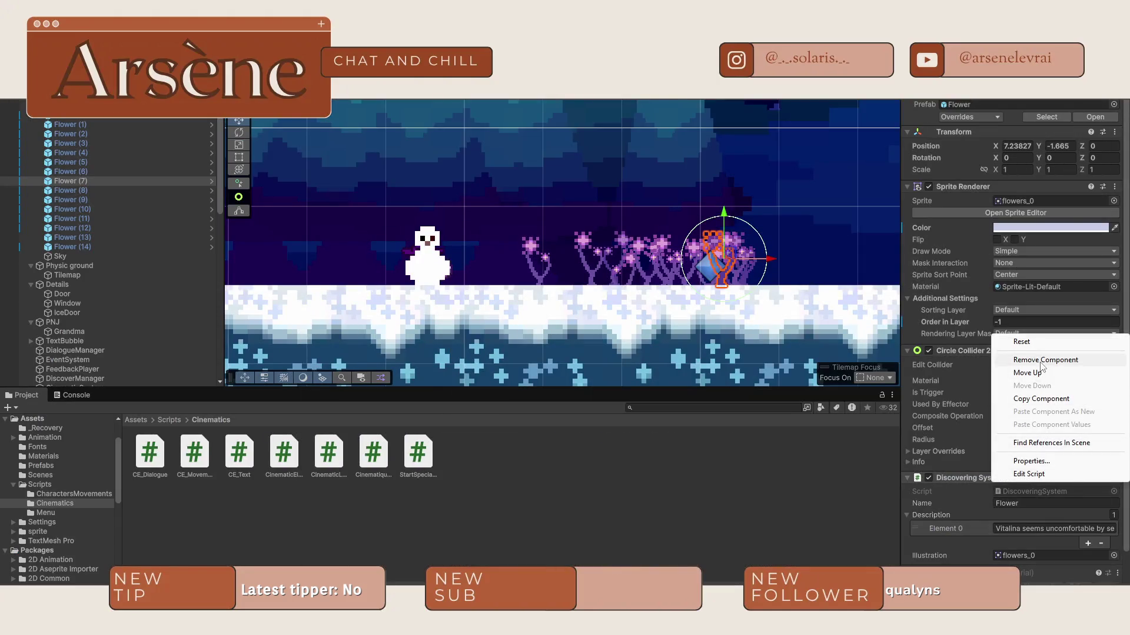
left_click(1076, 360)
left_click(93, 190)
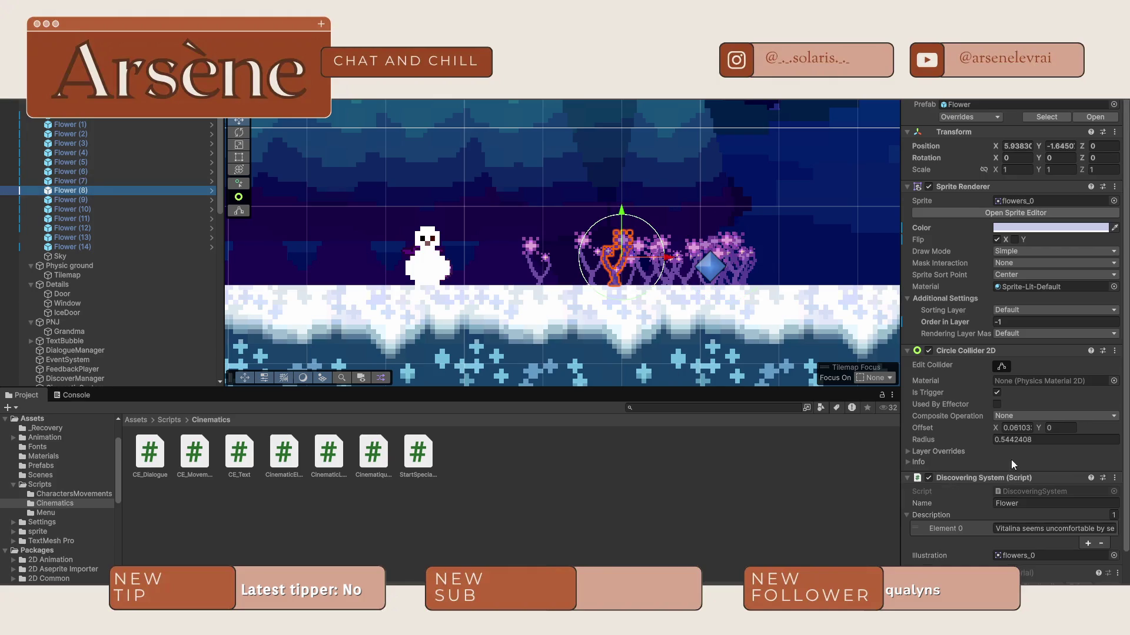
left_click(1114, 478)
left_click(1038, 360)
Step: Remove Discovering System from Flower (9), Flower (10) and Flower (11)
key("Down")
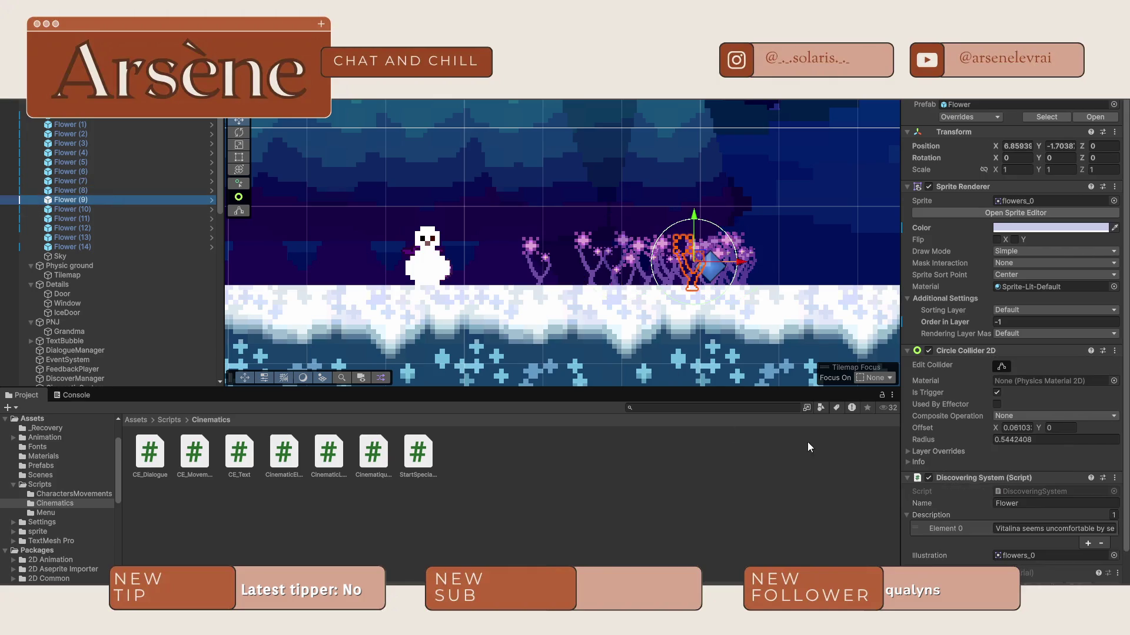
left_click(1114, 477)
left_click(1039, 360)
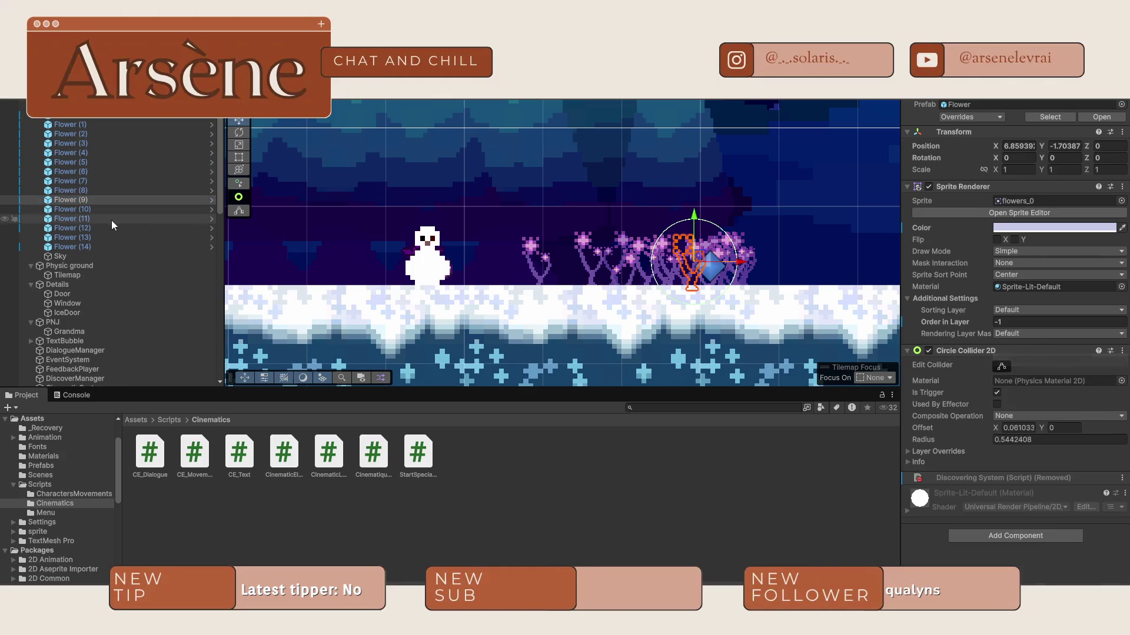
left_click(105, 210)
left_click(1115, 478)
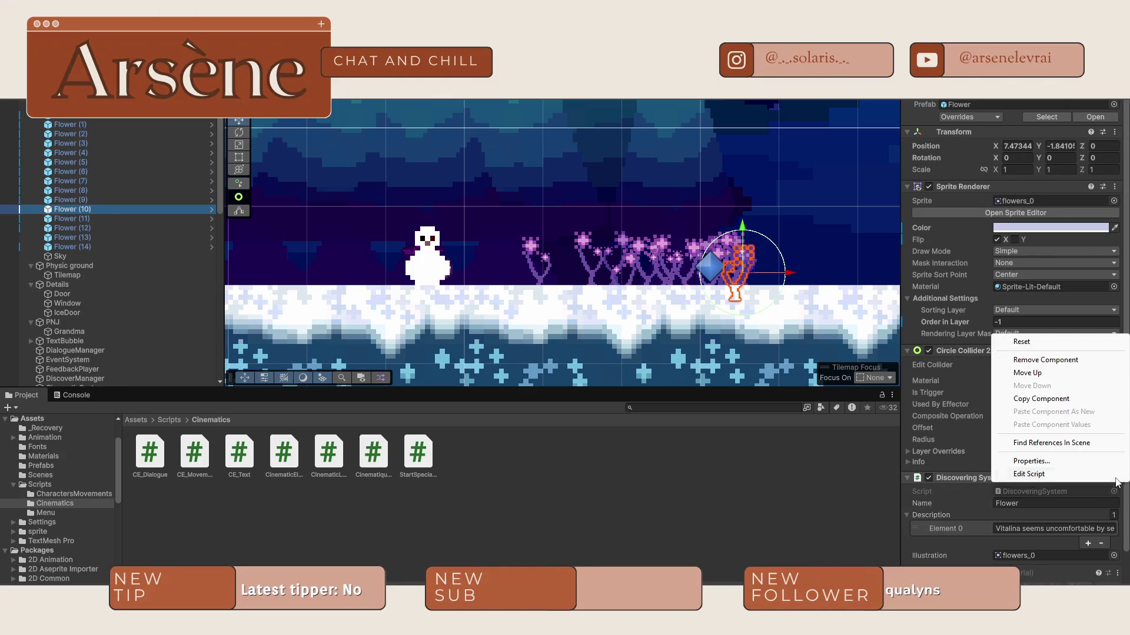
left_click(1038, 358)
left_click(83, 222)
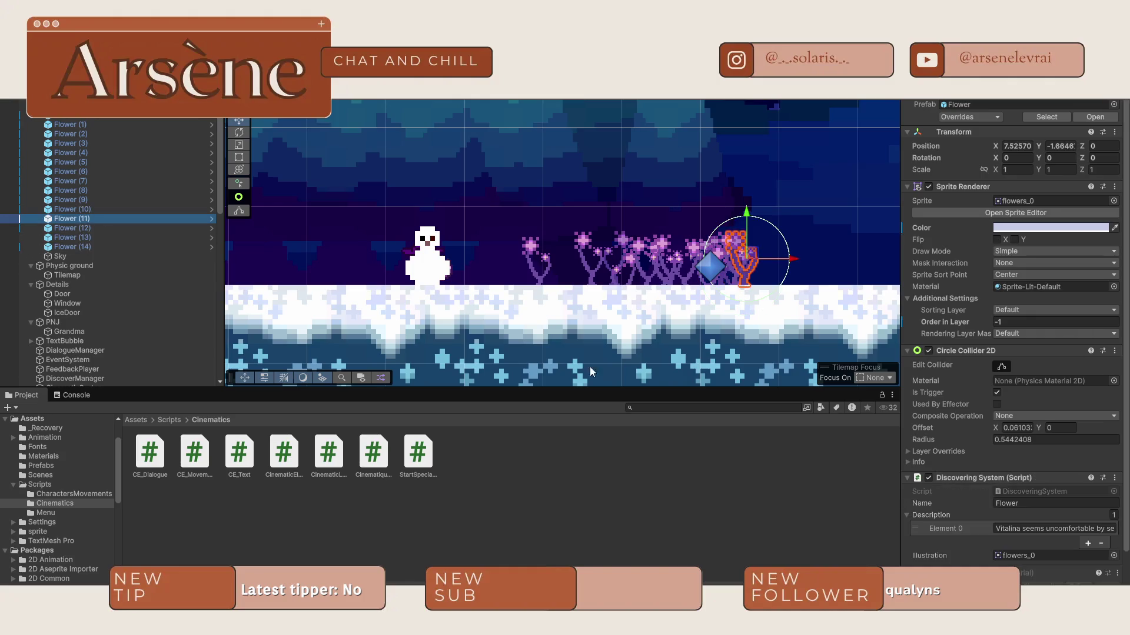
left_click(1116, 478)
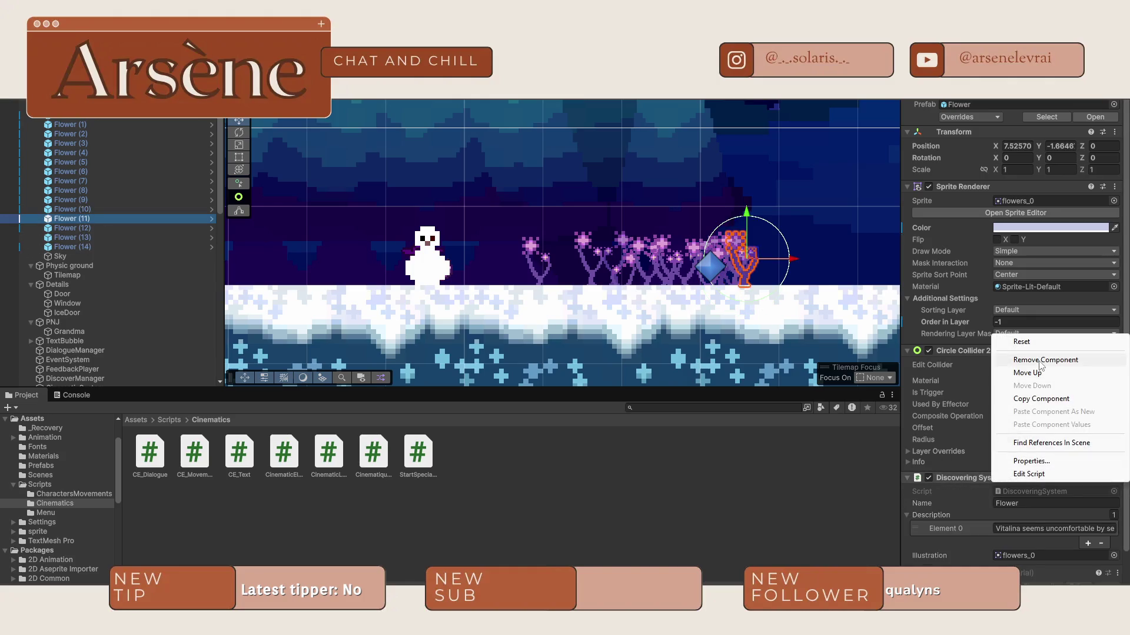
left_click(1038, 361)
Step: Remove Discovering System from Flower (12), Flower (13) and Flower (14)
left_click(74, 229)
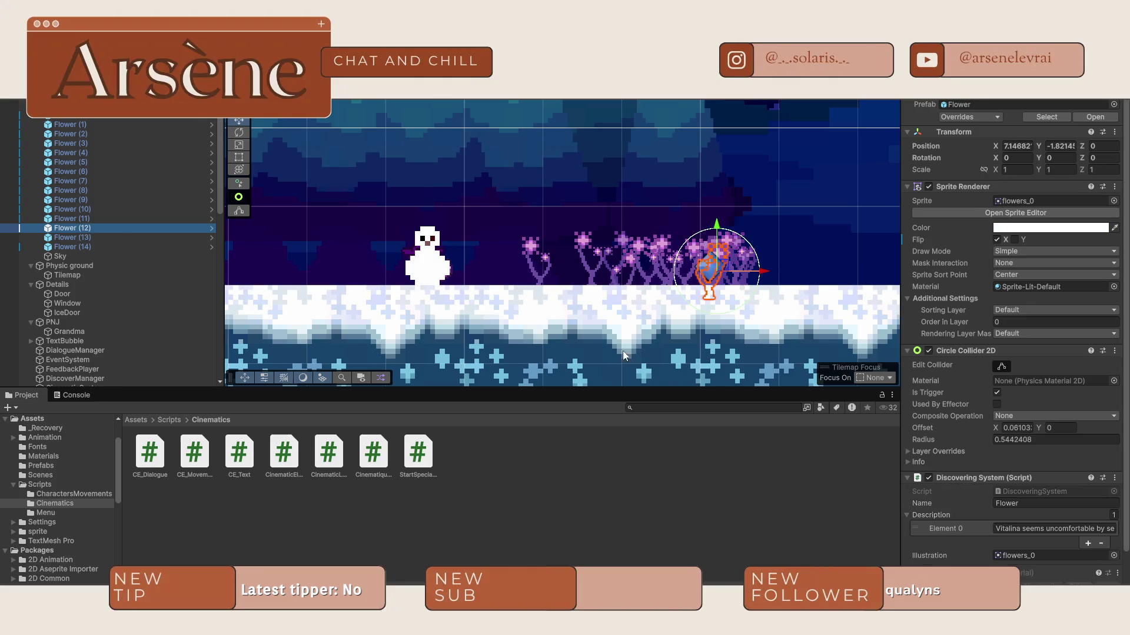
left_click(1116, 479)
left_click(1039, 360)
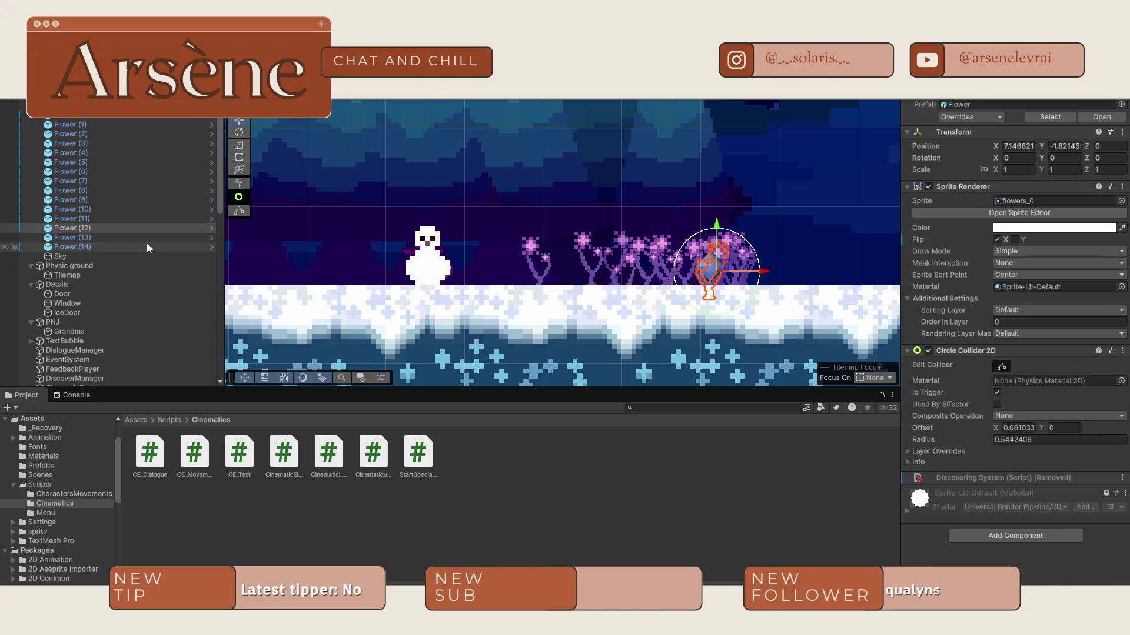
left_click(73, 238)
left_click(1116, 478)
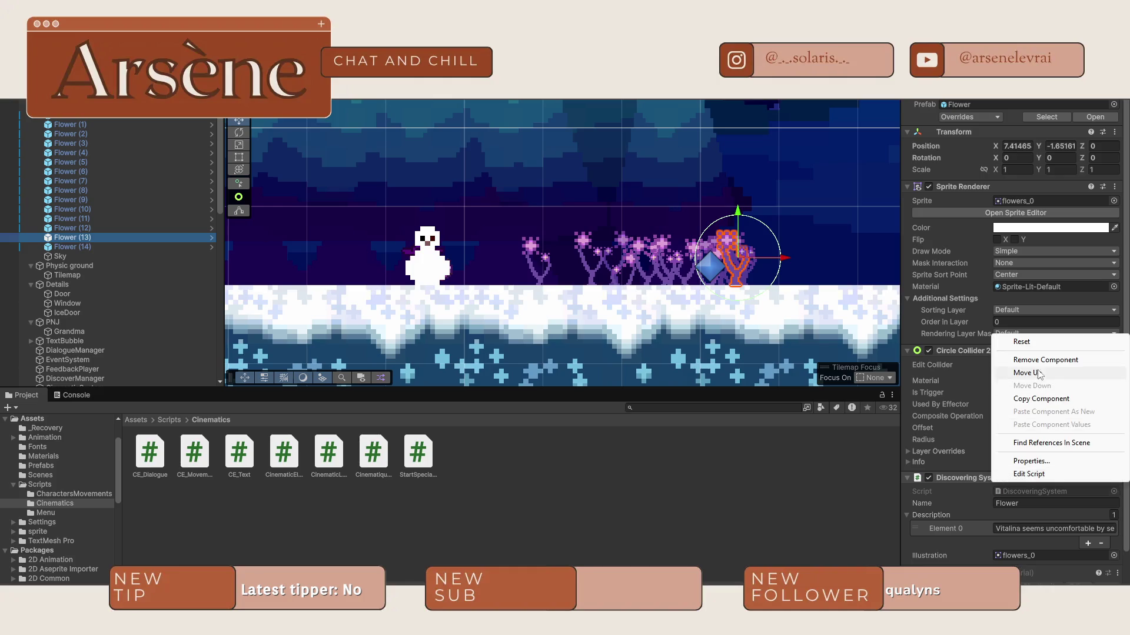
left_click(1039, 358)
left_click(134, 247)
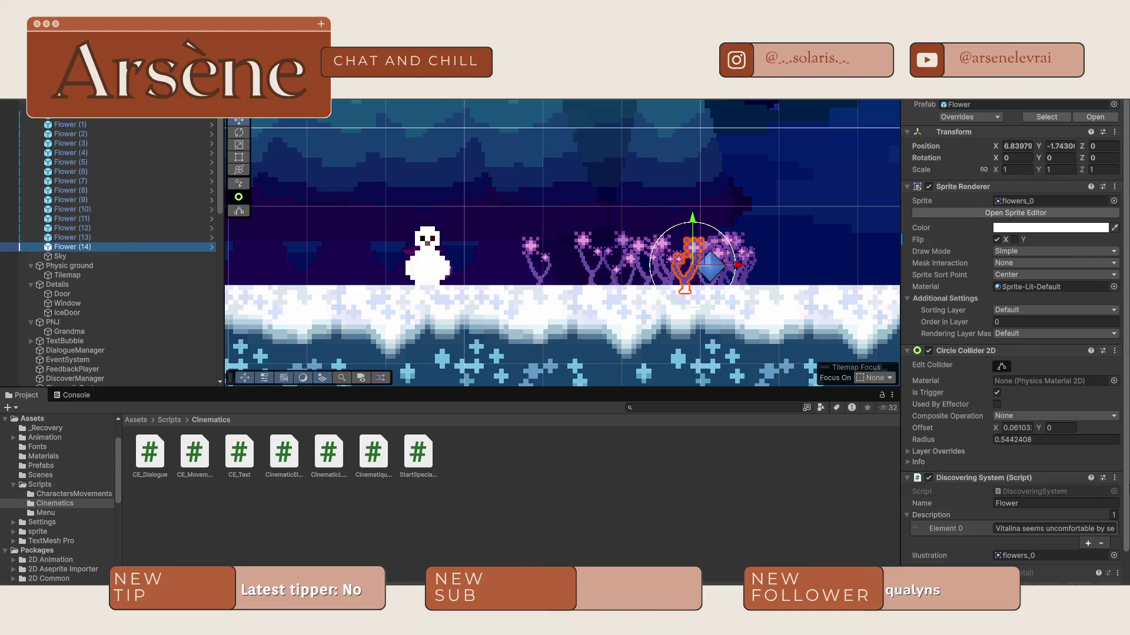
left_click(1114, 478)
left_click(1039, 358)
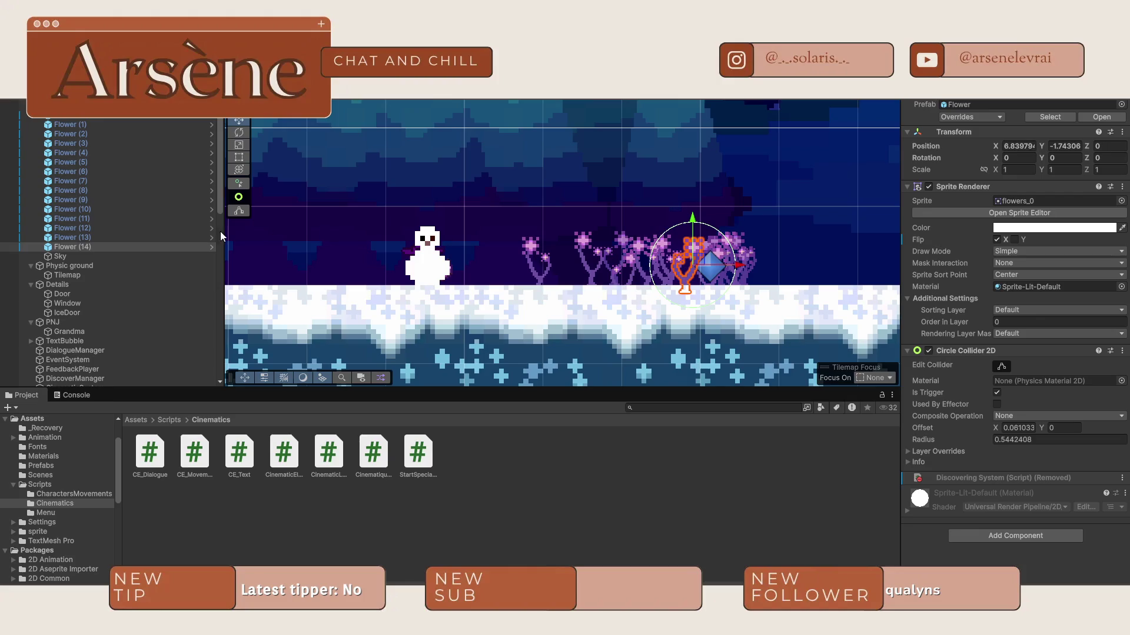
scroll(257, 249, "down", 1)
left_click(211, 248)
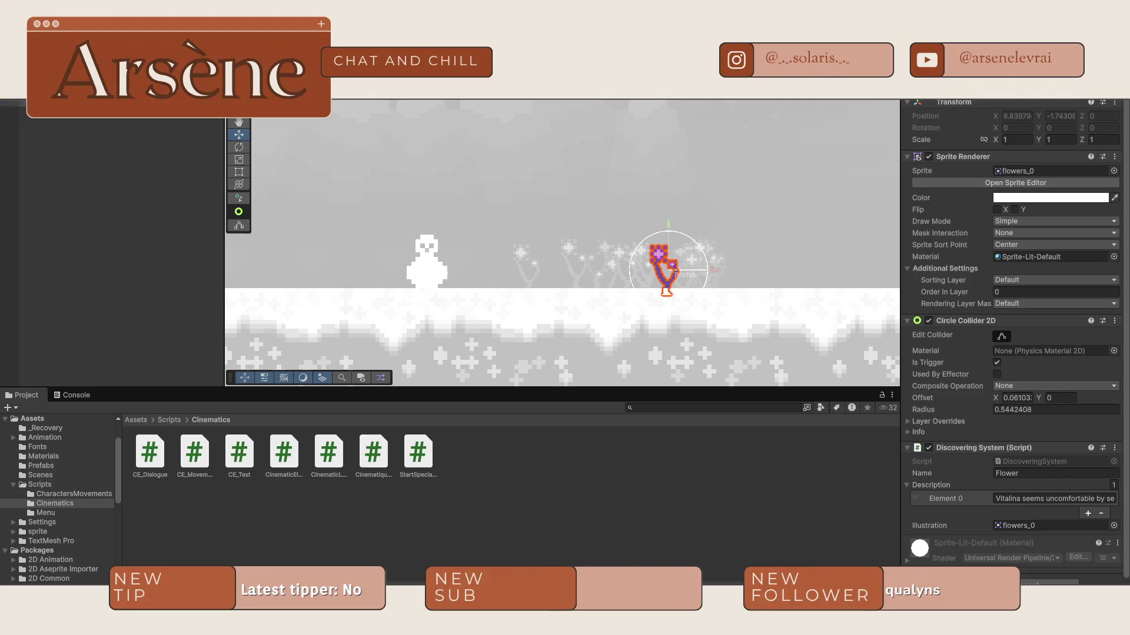
Step: Leave prefab editing and duplicate the tutorial cinematic's Step (1) into a new Step (2)
left_click(465, 298)
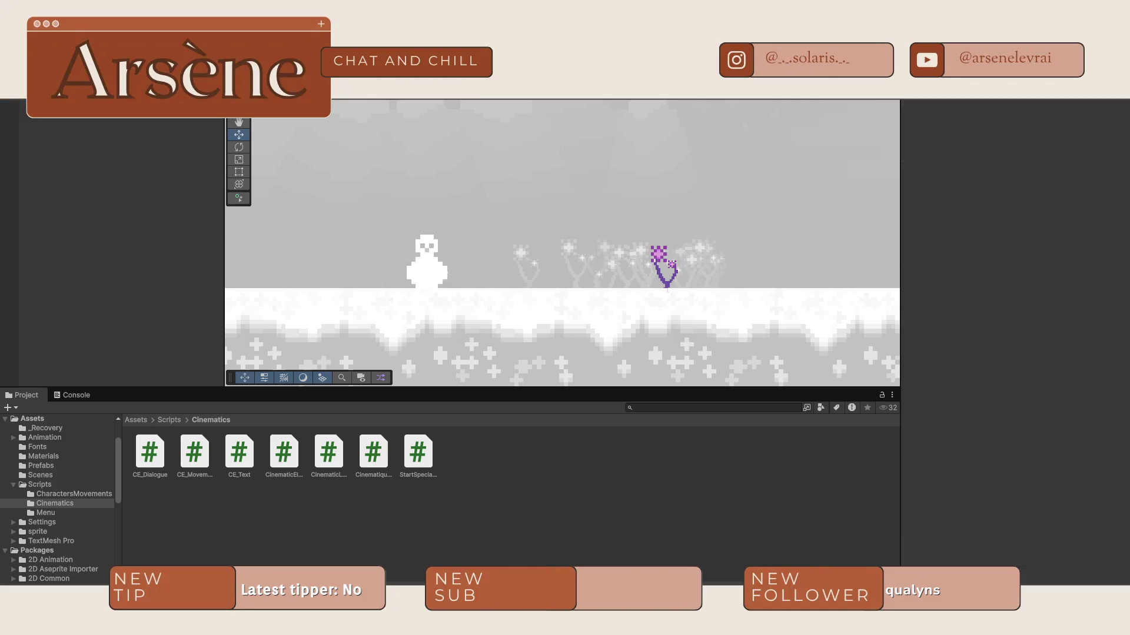
left_click(233, 106)
left_click_drag(651, 228, 555, 245)
scroll(65, 252, "up", 5)
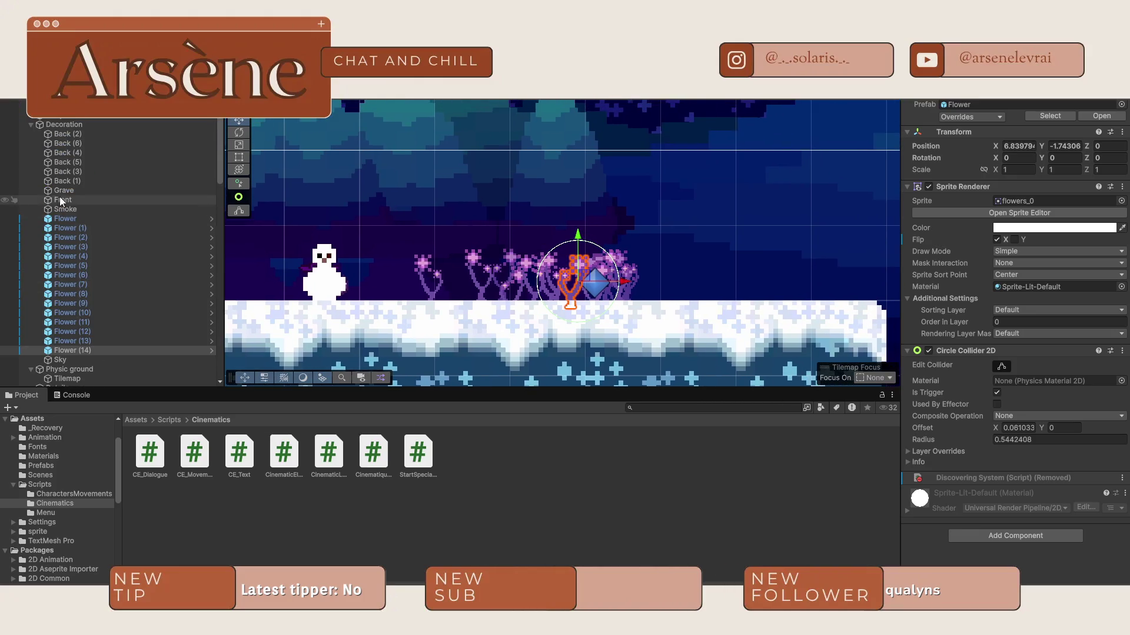
scroll(59, 196, "down", 7)
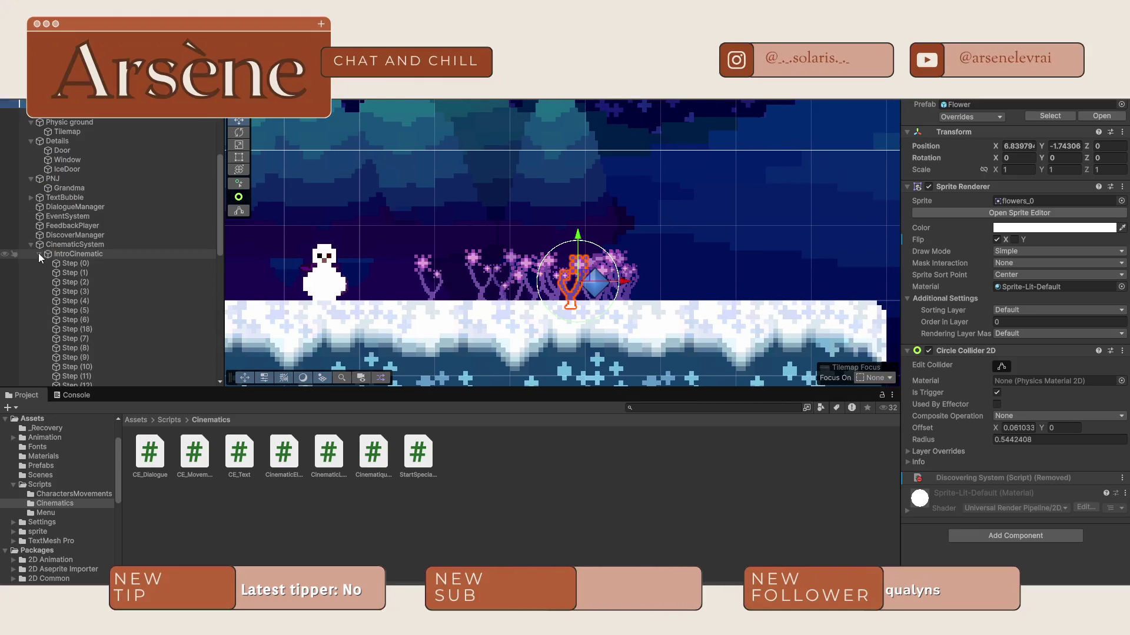
left_click(38, 253)
left_click(76, 284)
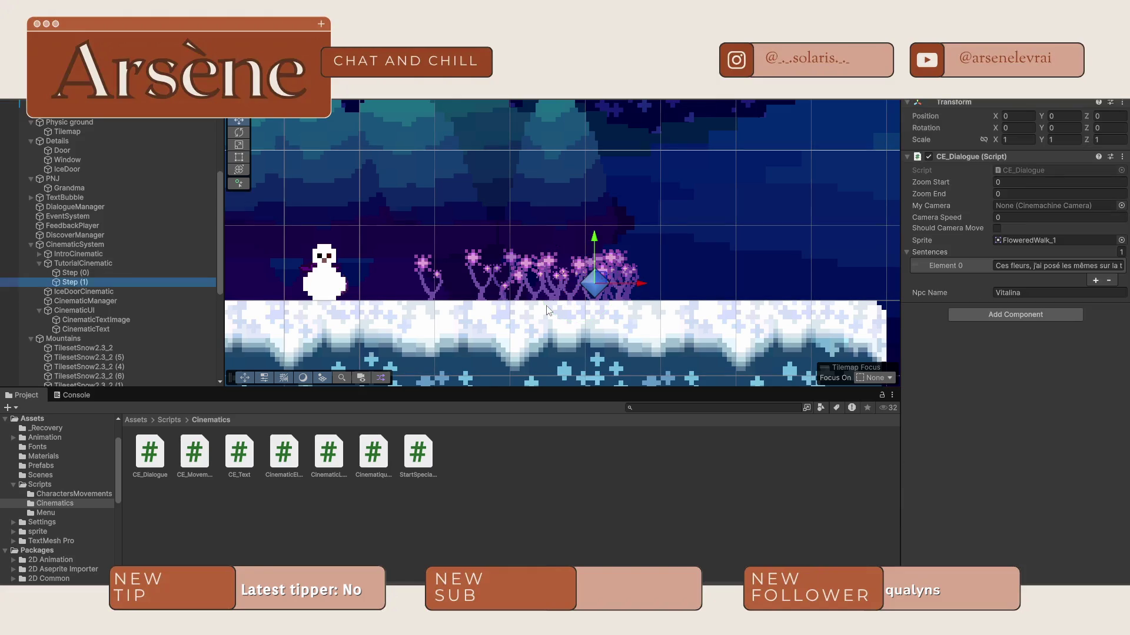
key("ctrl+d")
Step: Give Step (2) a line about Vitalina seeming uncomfortable, speaker Flowers, and the flowers_0 sprite
left_click(1037, 265)
type("Flowers")
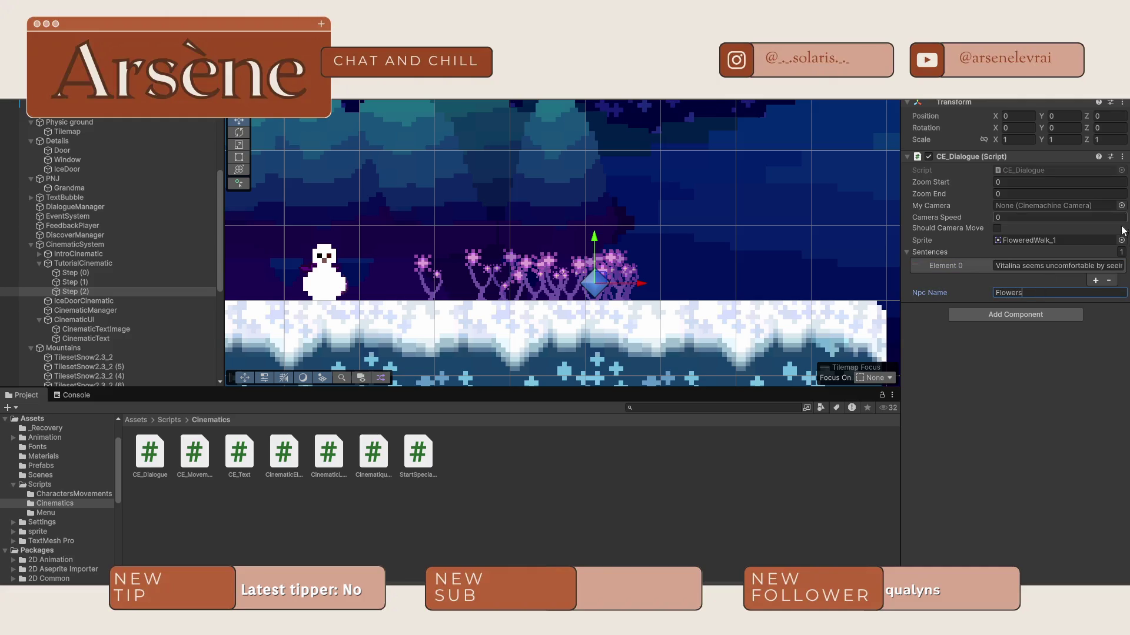
left_click(1122, 240)
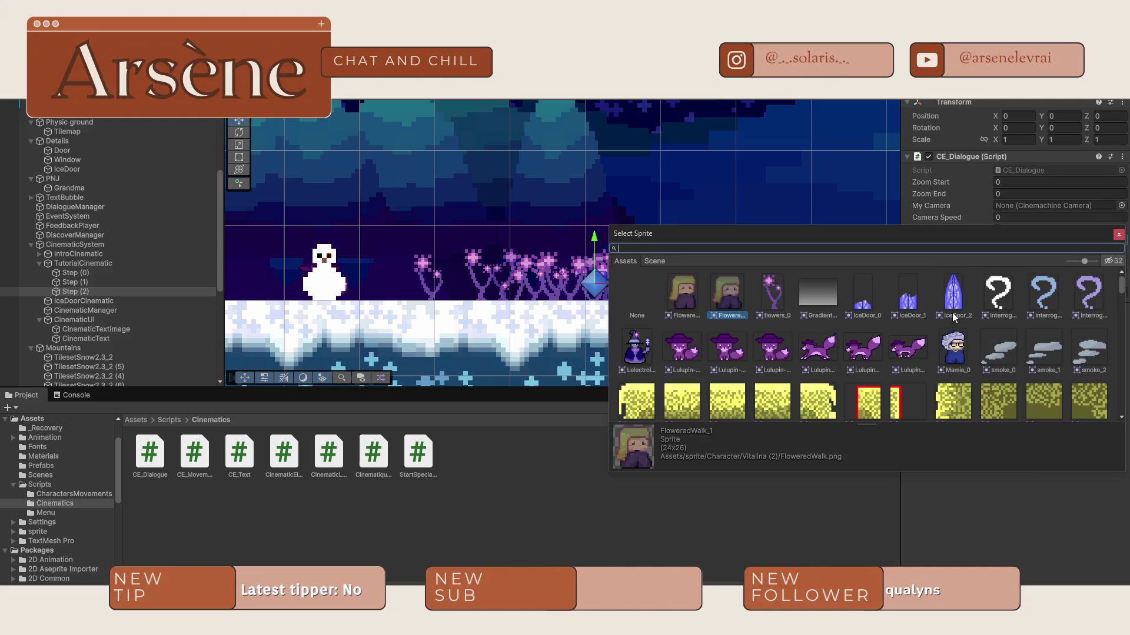
scroll(930, 379, "down", 10)
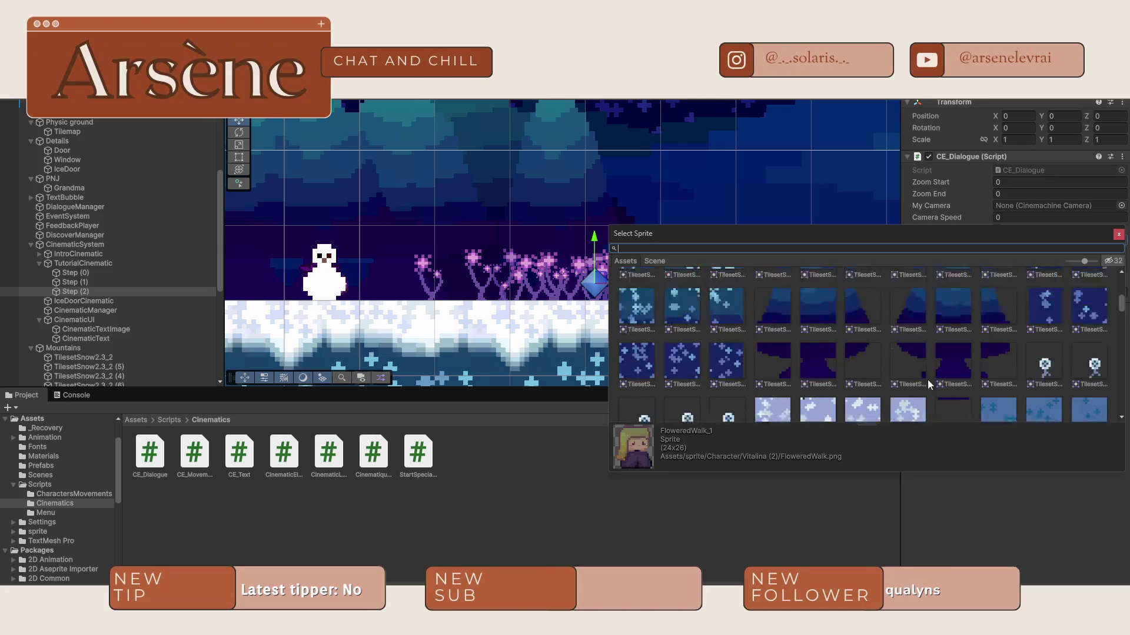
scroll(925, 381, "up", 3)
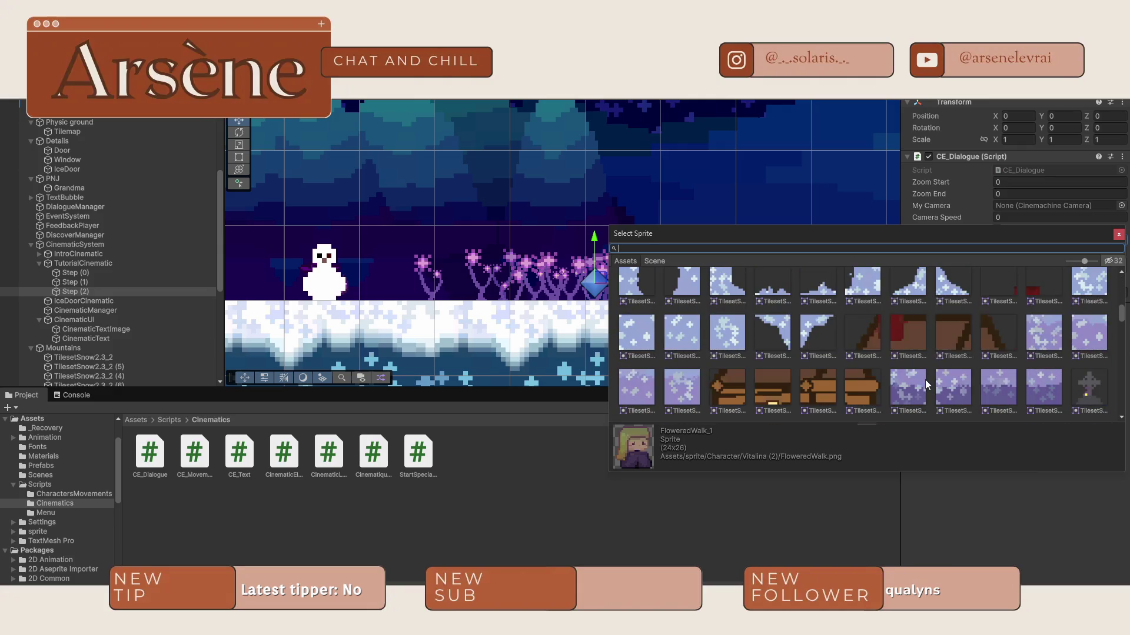
scroll(925, 379, "down", 6)
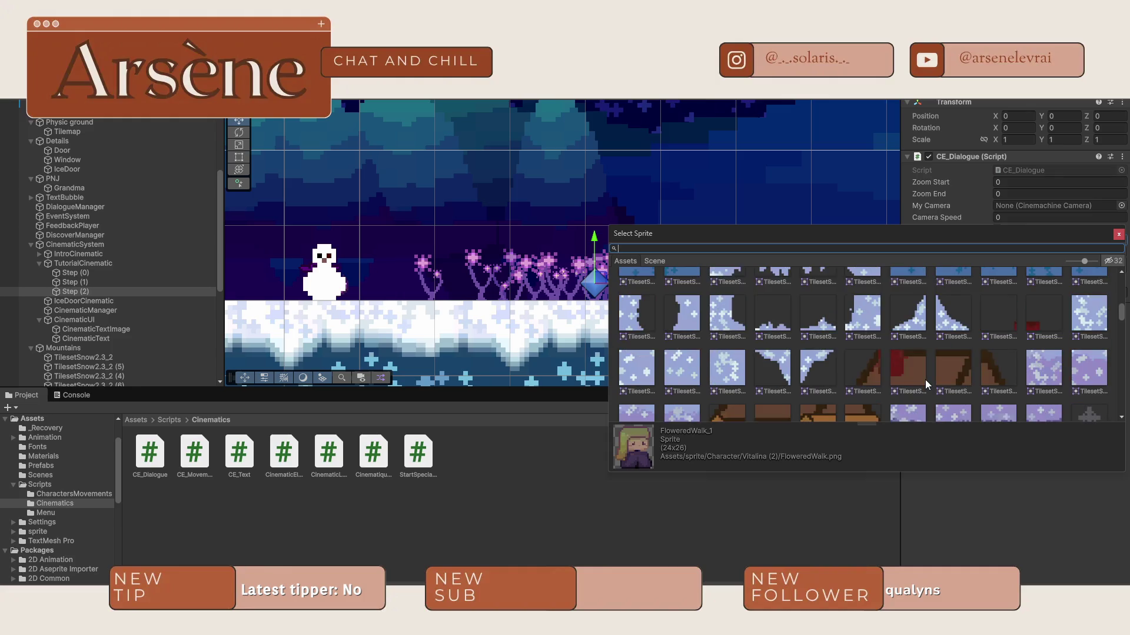
scroll(925, 384, "down", 8)
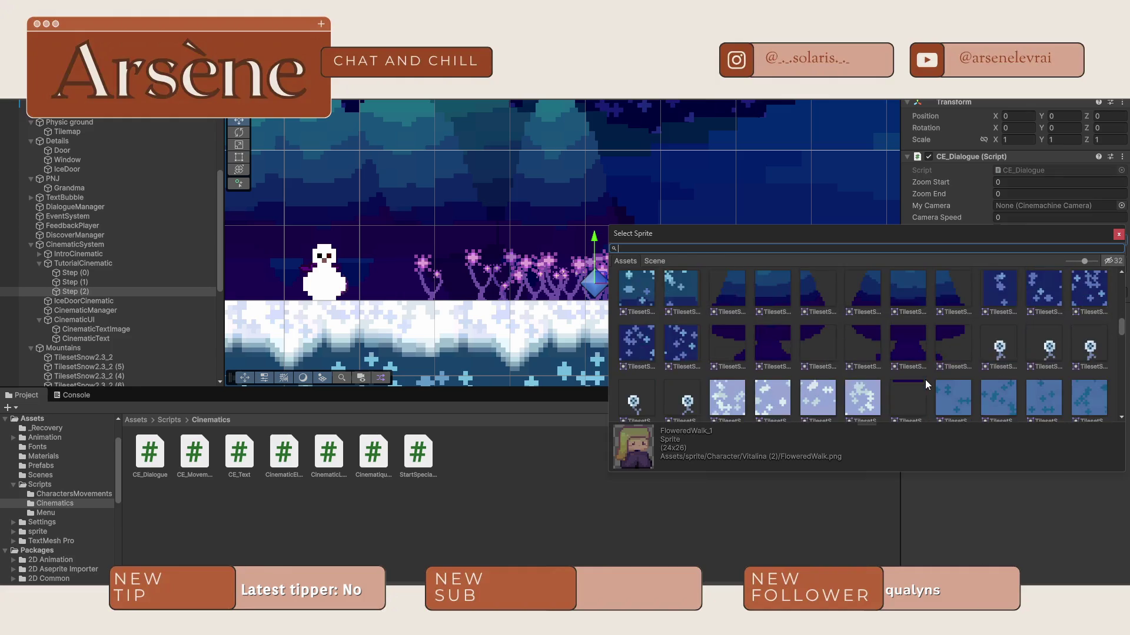
scroll(925, 380, "down", 8)
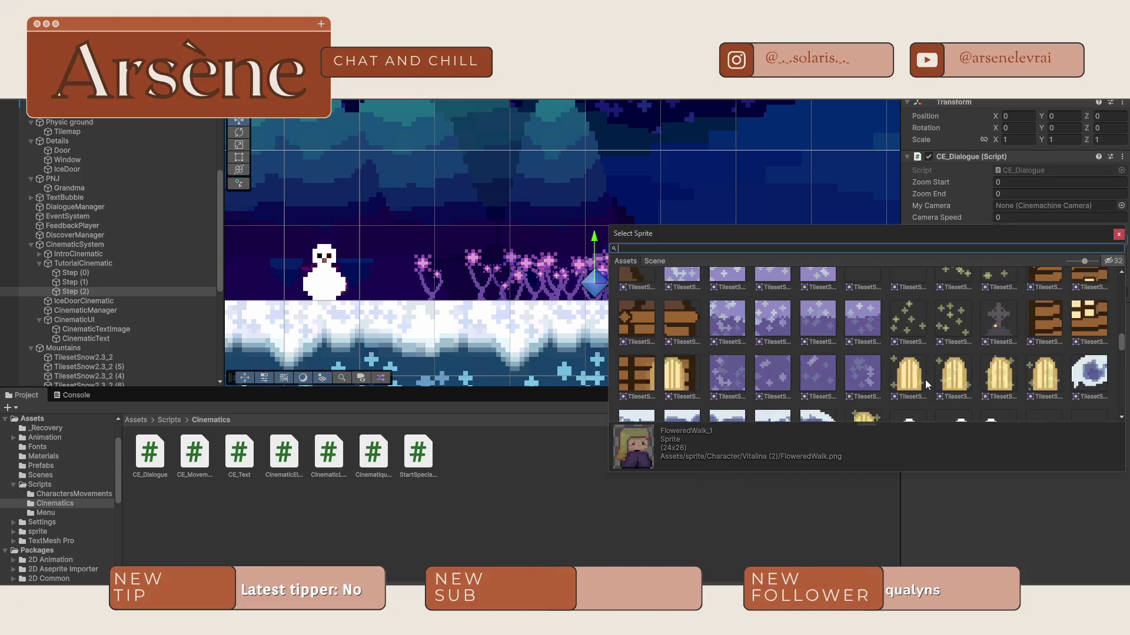
scroll(925, 380, "down", 8)
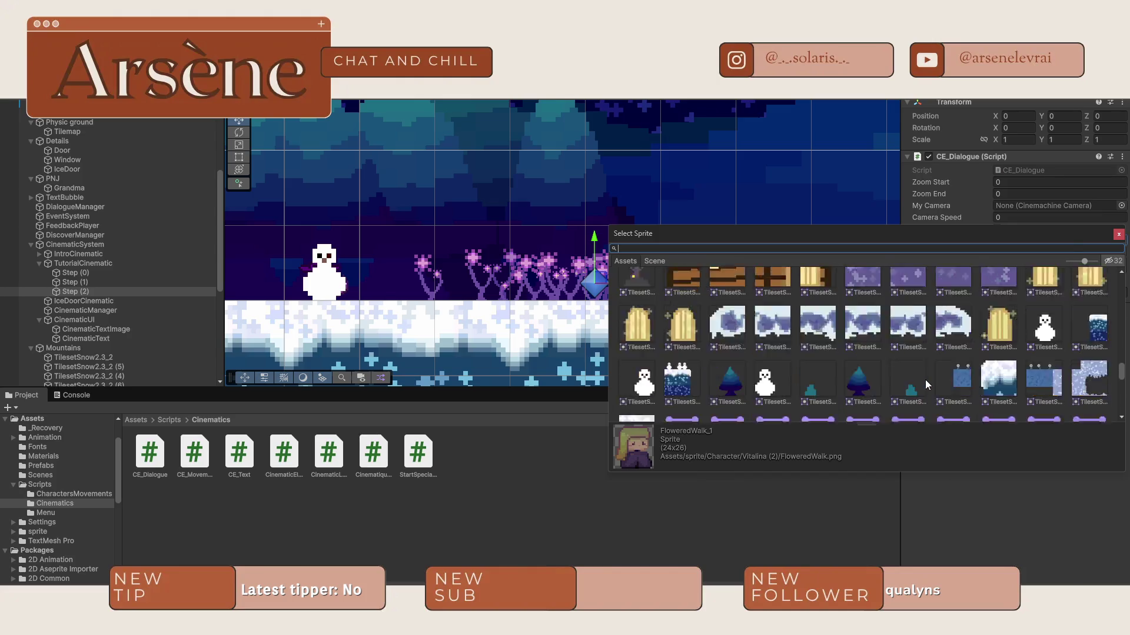
scroll(925, 379, "down", 8)
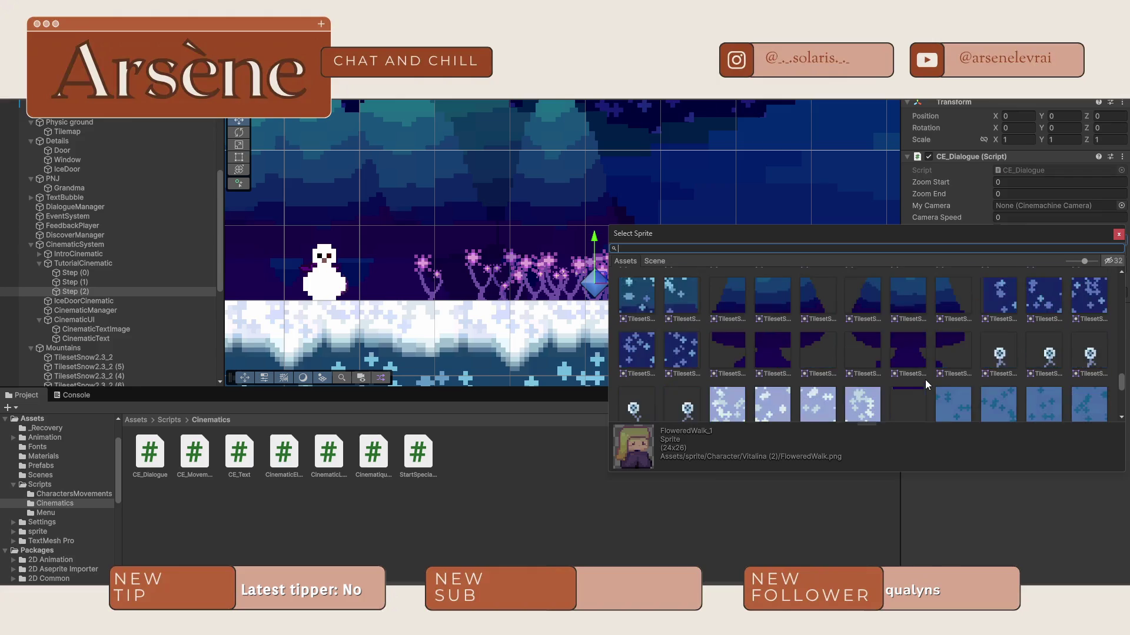
scroll(925, 380, "down", 8)
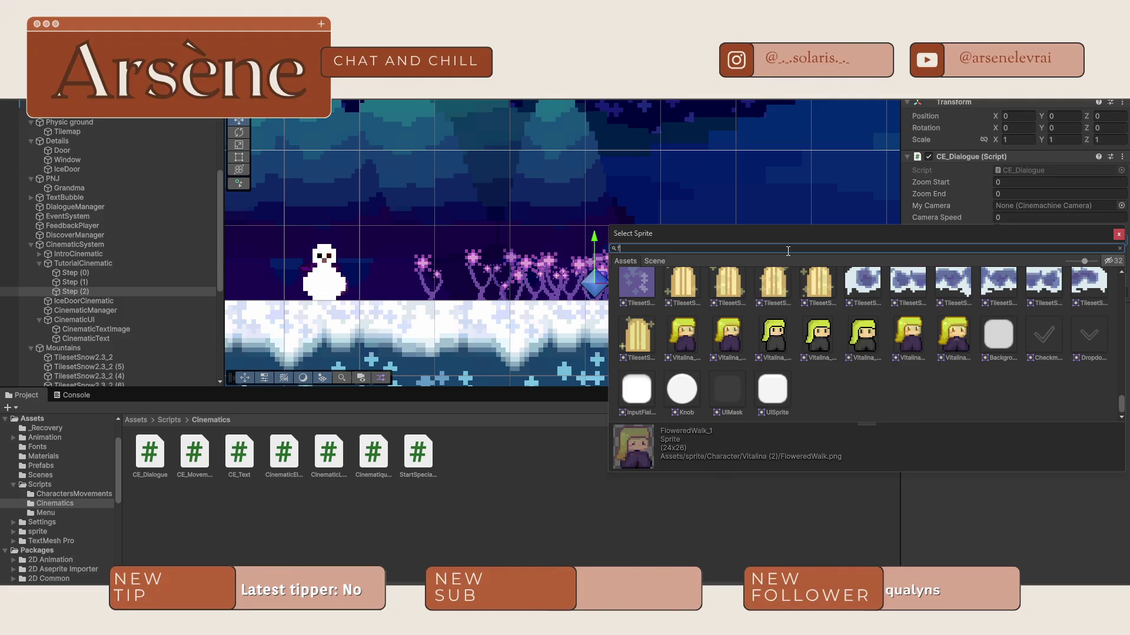
type("lo")
double_click(768, 291)
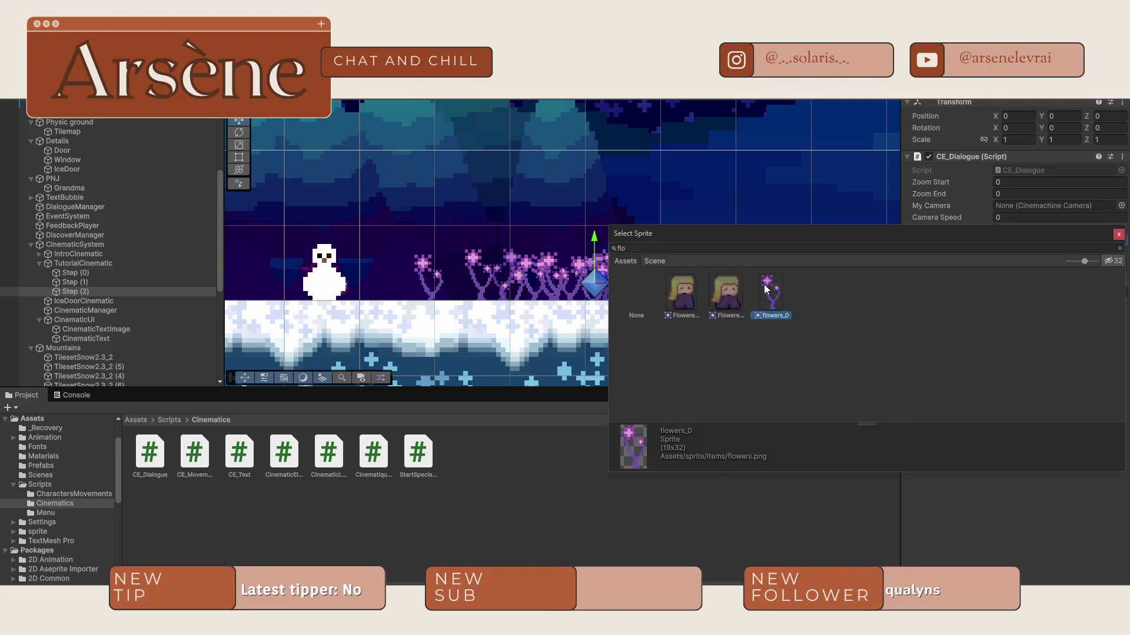
scroll(273, 255, "down", 2)
mouse_move(273, 256)
left_mouse_down()
mouse_move(570, 220)
mouse_move(818, 210)
mouse_move(334, 199)
mouse_move(773, 227)
left_mouse_up()
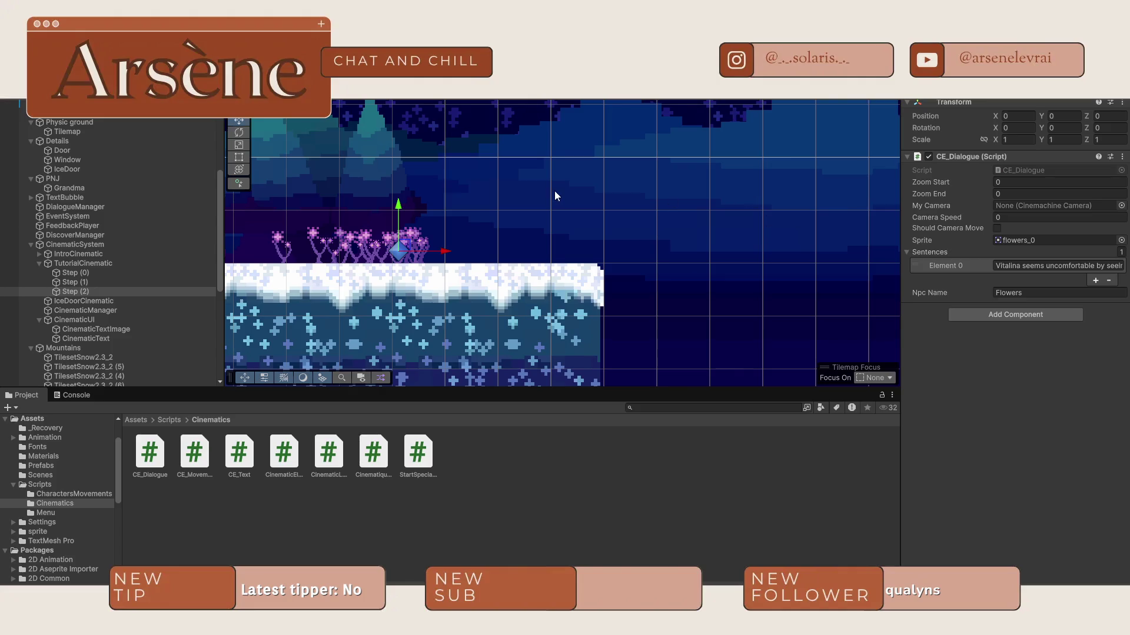
Step: Playtest by walking right toward Lulupin, dismiss the Flowers dialogue, then stop play mode
left_click_drag(554, 191, 868, 199)
scroll(750, 227, "up", 5)
scroll(836, 301, "up", 2)
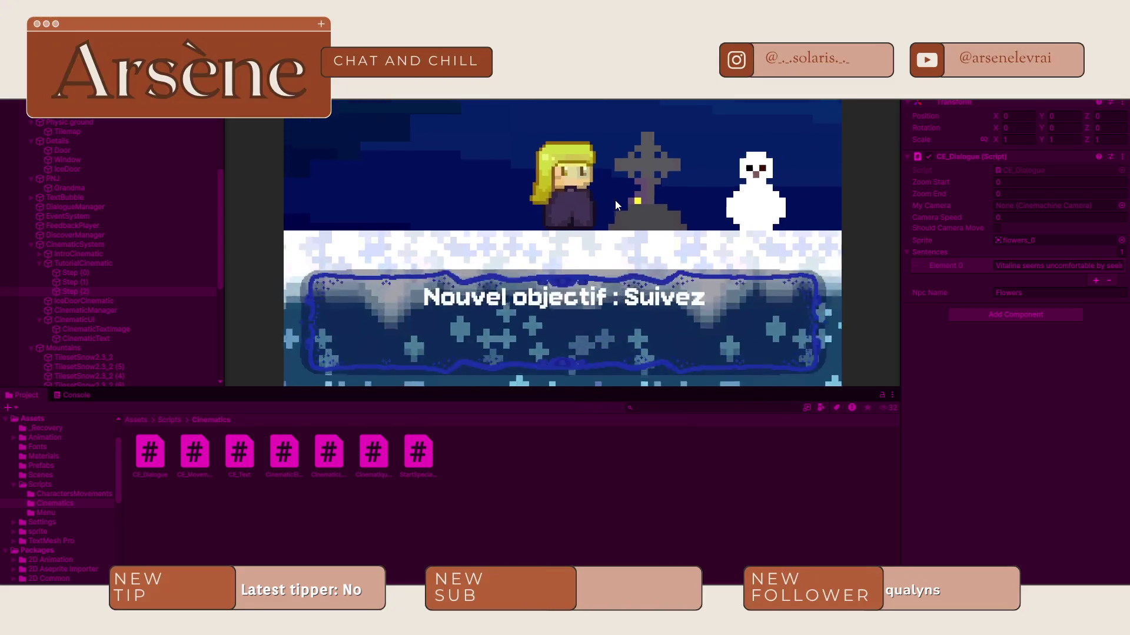
key("Right")
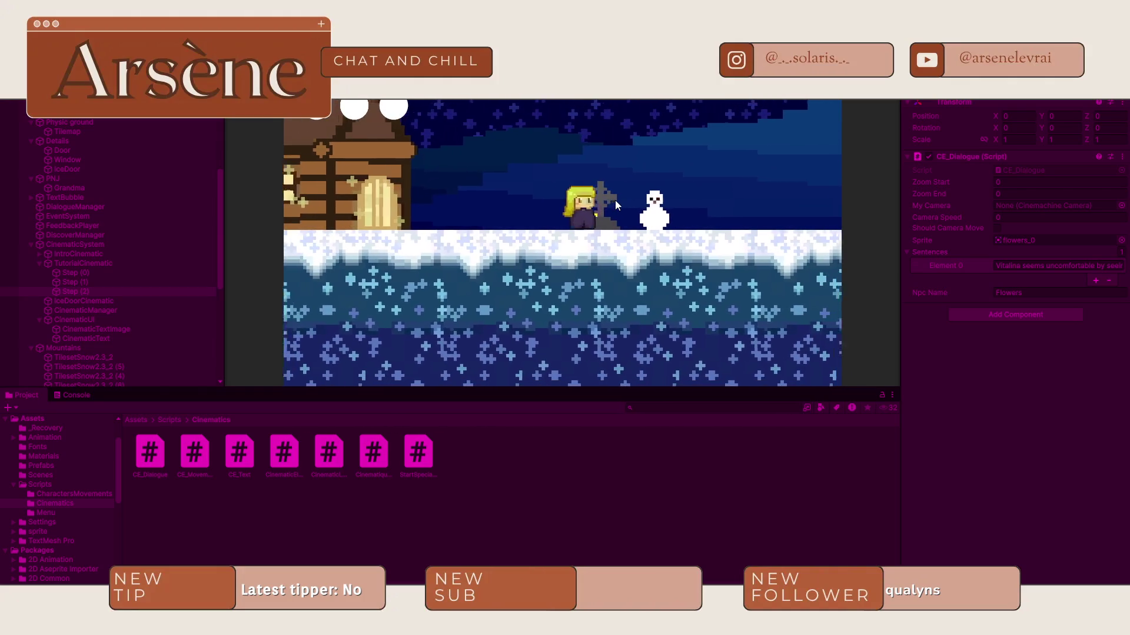
key("Right")
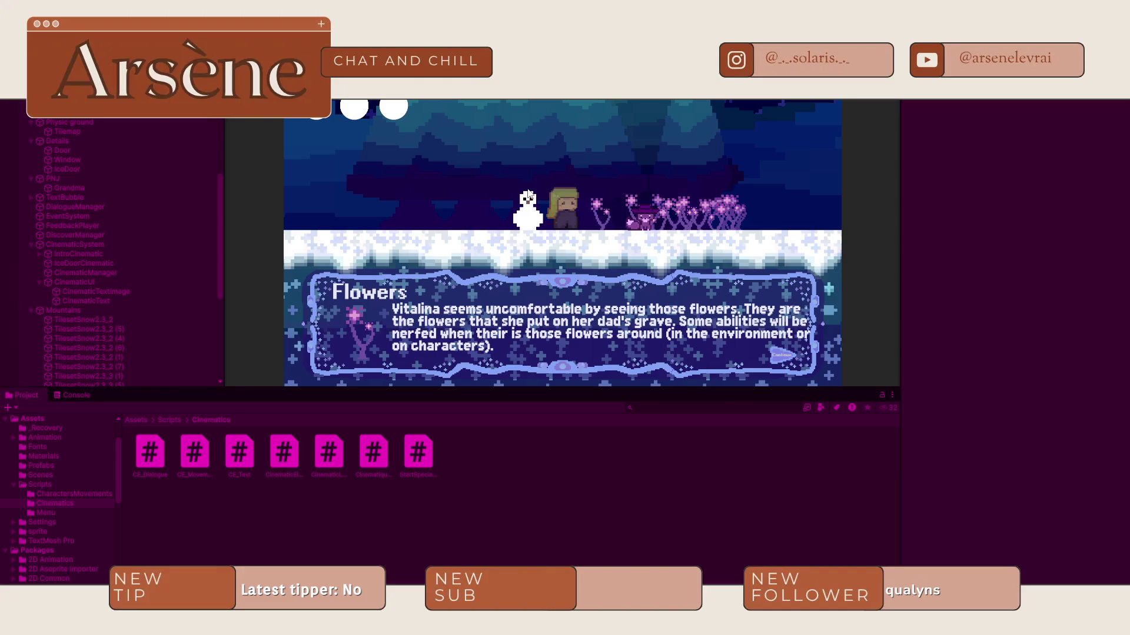
key("space")
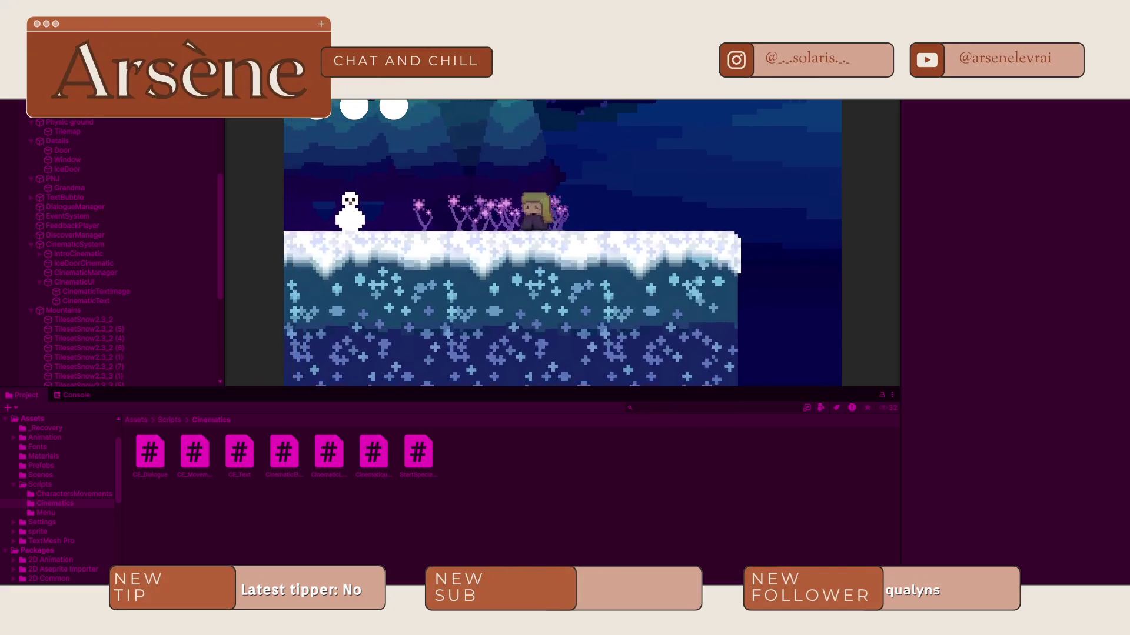
key("ctrl+p")
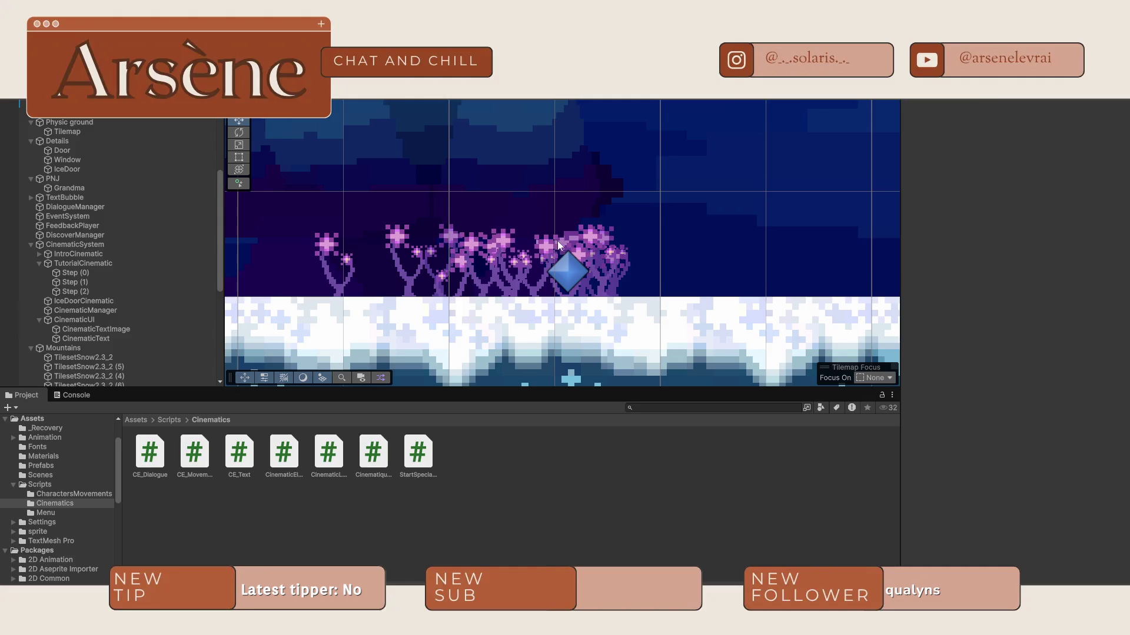
Step: Review Step (1), then Step (0)'s three Lulupin sentences starting 'Hé ! Regarde ces fleurs !'
scroll(559, 241, "down", 5)
mouse_move(559, 279)
left_mouse_down()
mouse_move(612, 204)
mouse_move(824, 217)
mouse_move(676, 221)
left_mouse_up()
left_click(76, 281)
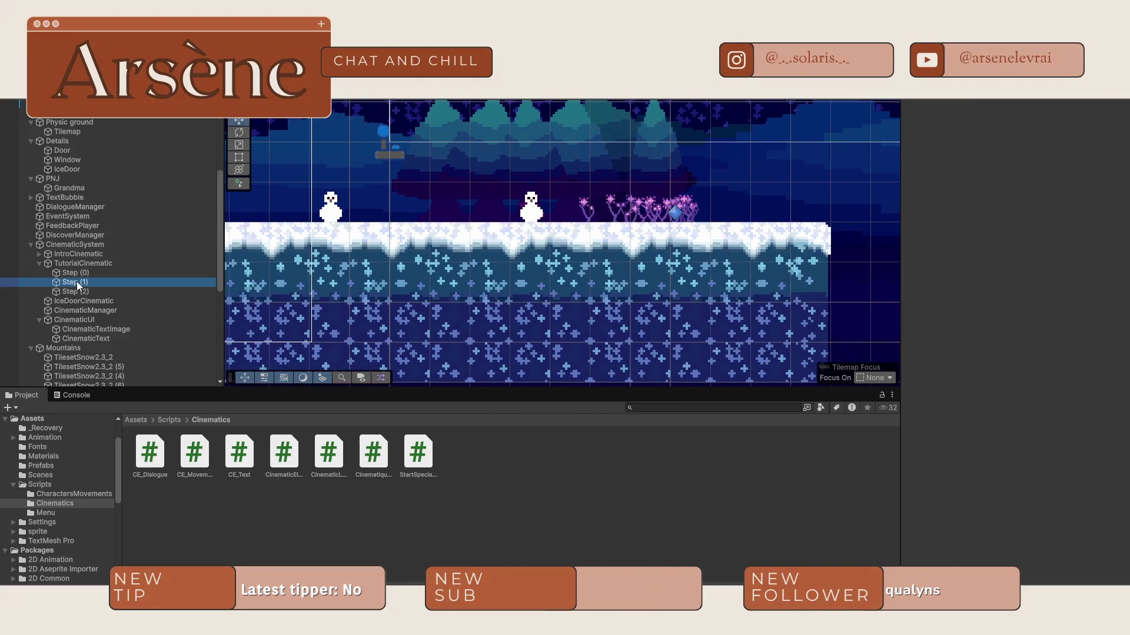
left_click(76, 274)
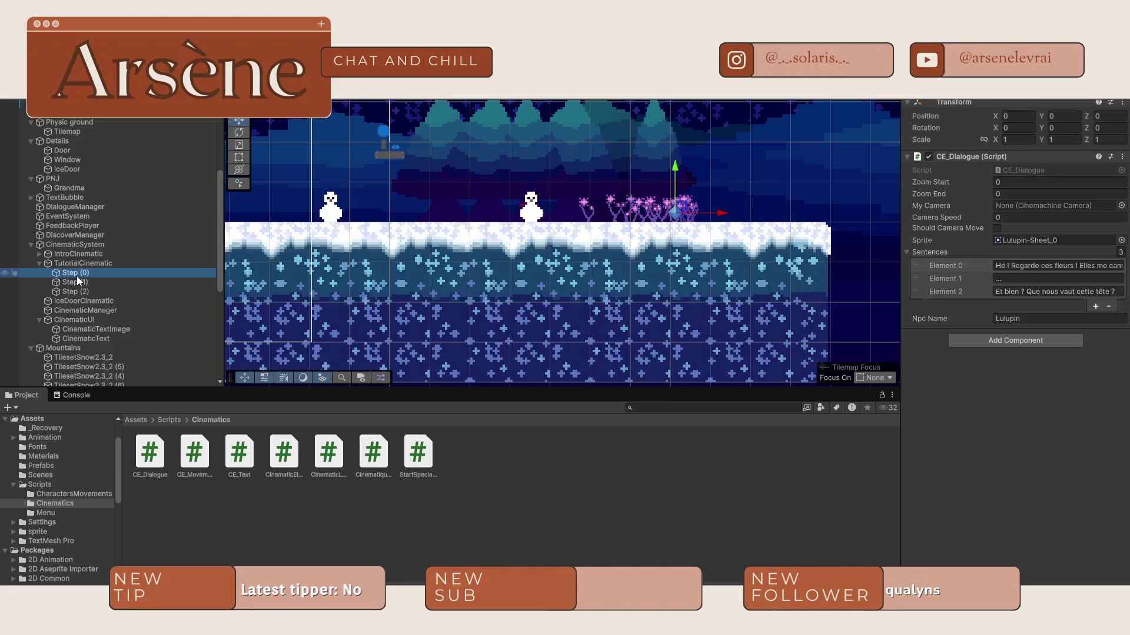
left_click(1020, 281)
type("?")
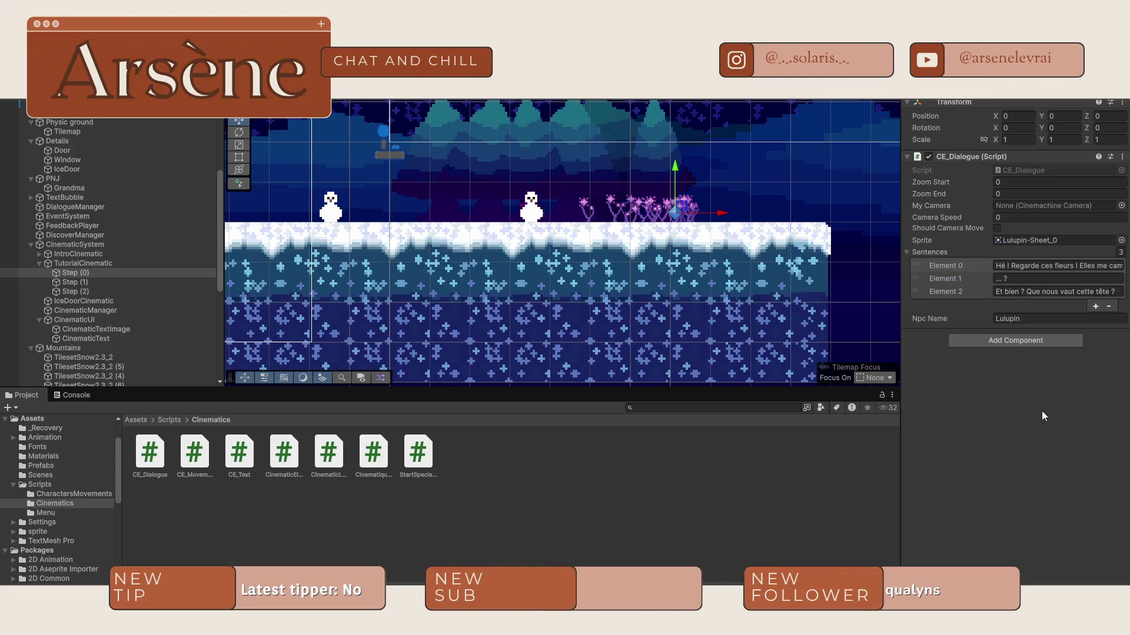
scroll(778, 262, "down", 8)
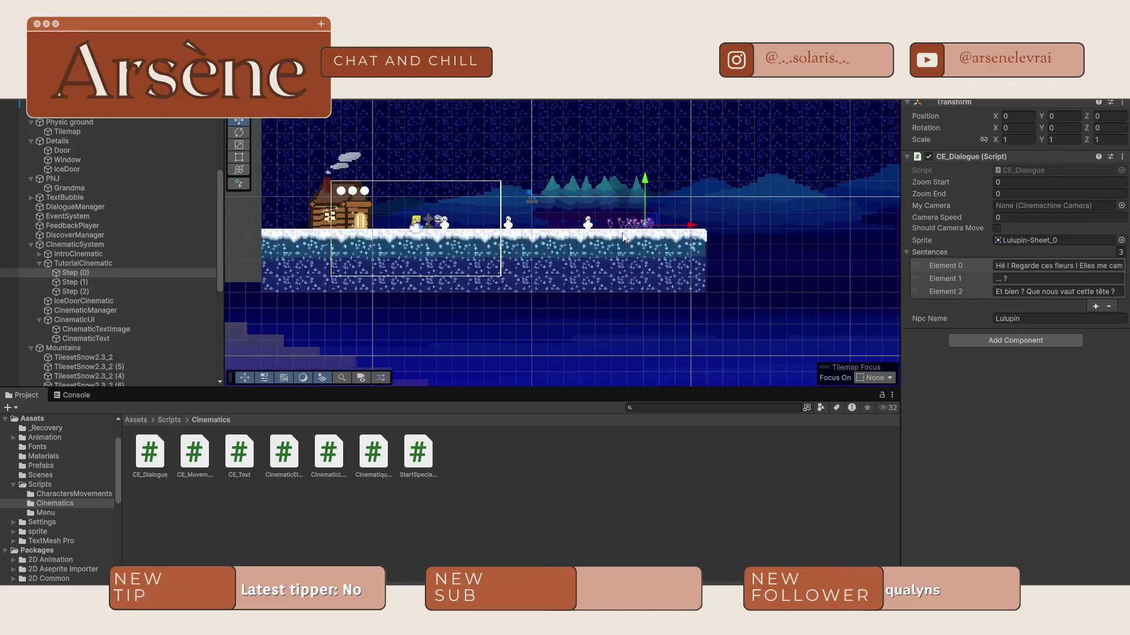
Step: Pan and zoom the Scene view across the level to the flowers at its right edge
left_click_drag(573, 197, 562, 221)
scroll(495, 267, "up", 6)
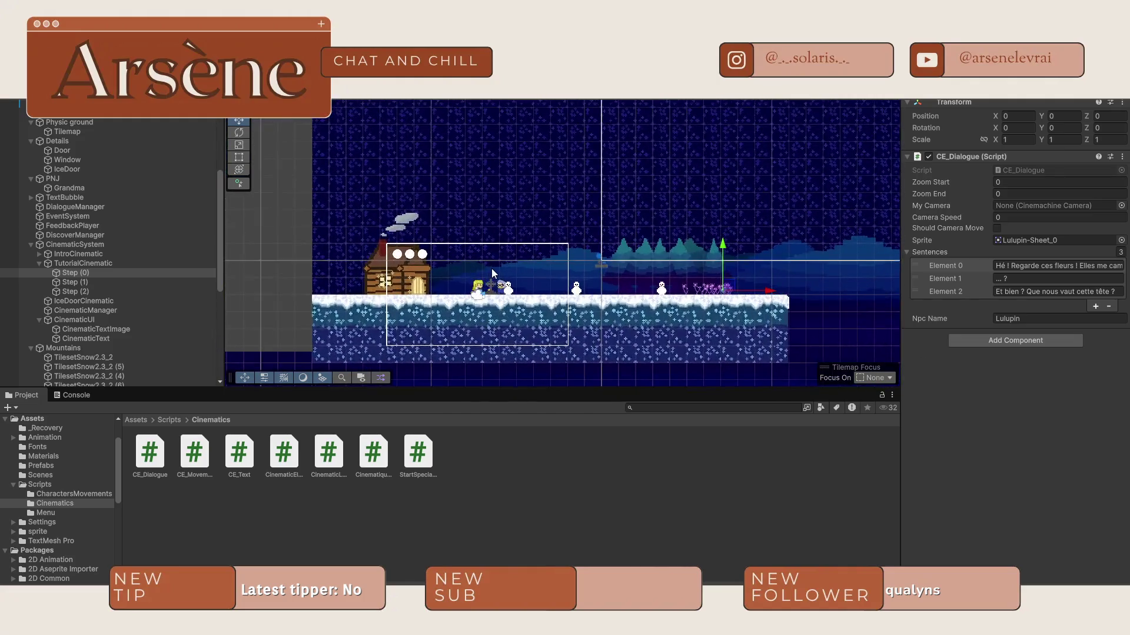
left_click_drag(524, 260, 559, 141)
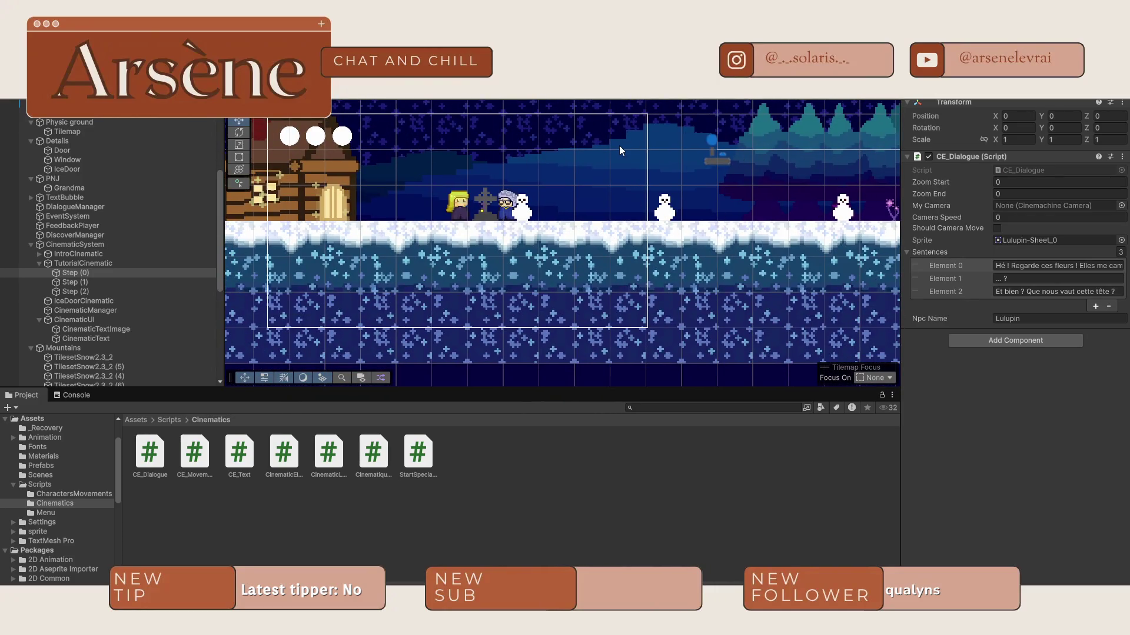
mouse_move(782, 197)
left_mouse_down()
mouse_move(353, 189)
mouse_move(553, 216)
left_mouse_up()
scroll(556, 220, "up", 5)
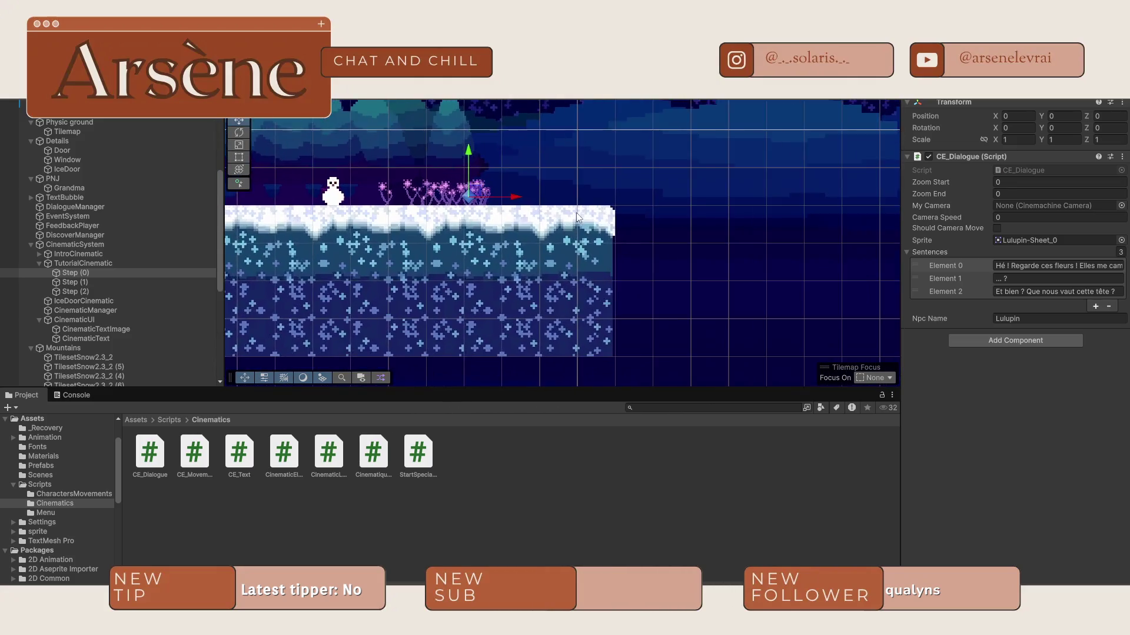
left_click_drag(624, 177, 610, 176)
left_click_drag(283, 189, 273, 193)
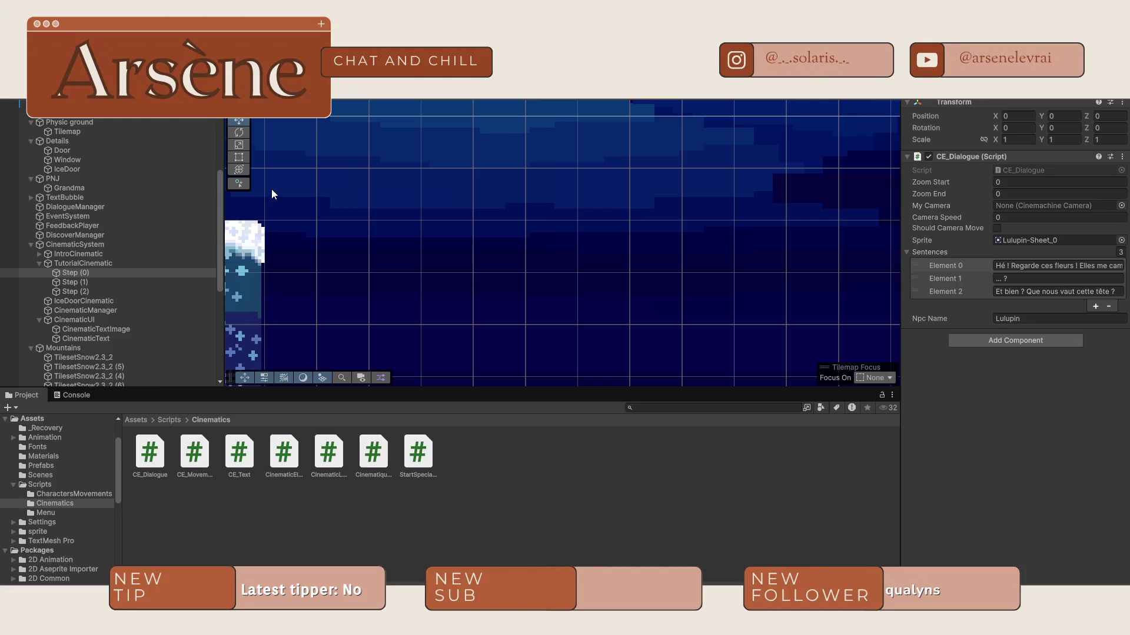
scroll(442, 143, "down", 10)
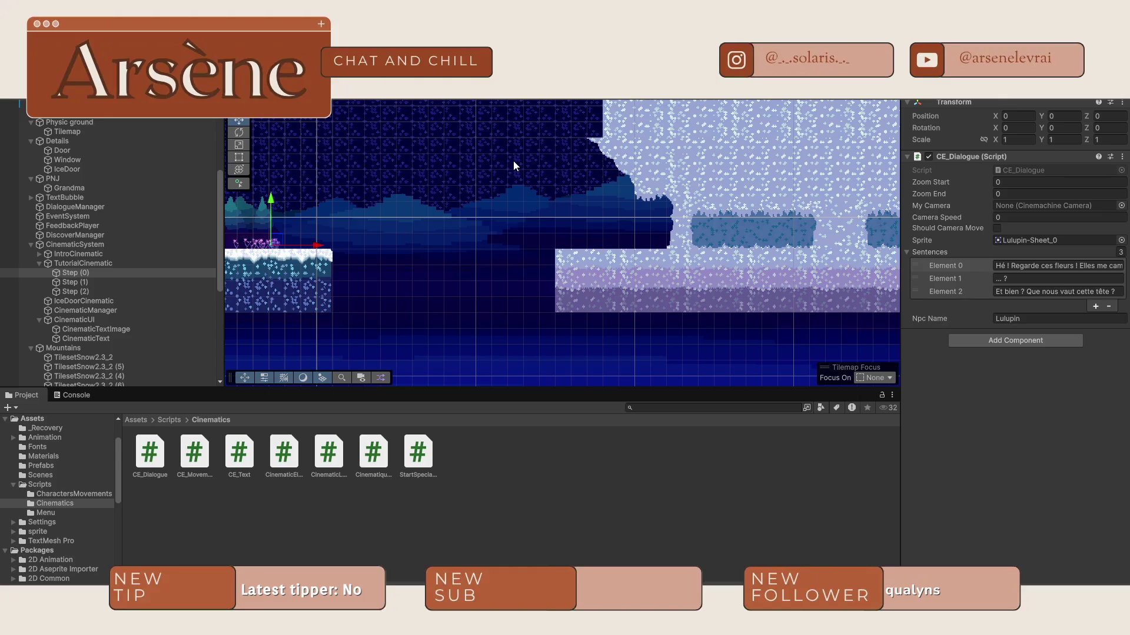
scroll(304, 198, "down", 3)
left_click_drag(336, 190, 393, 177)
scroll(394, 178, "up", 3)
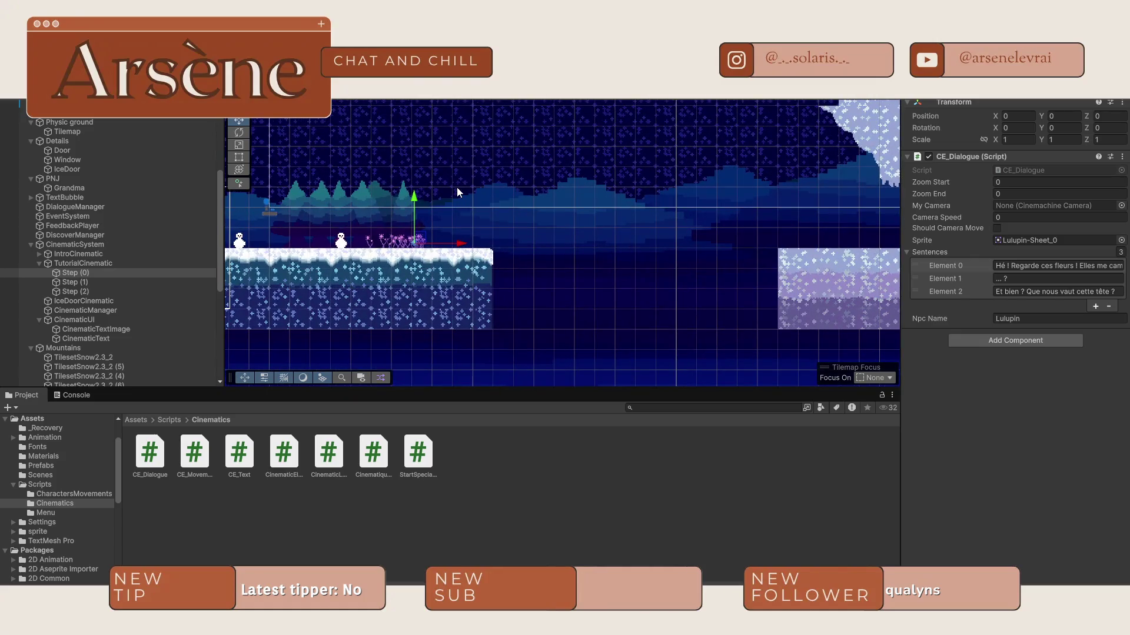
left_click_drag(513, 201, 603, 164)
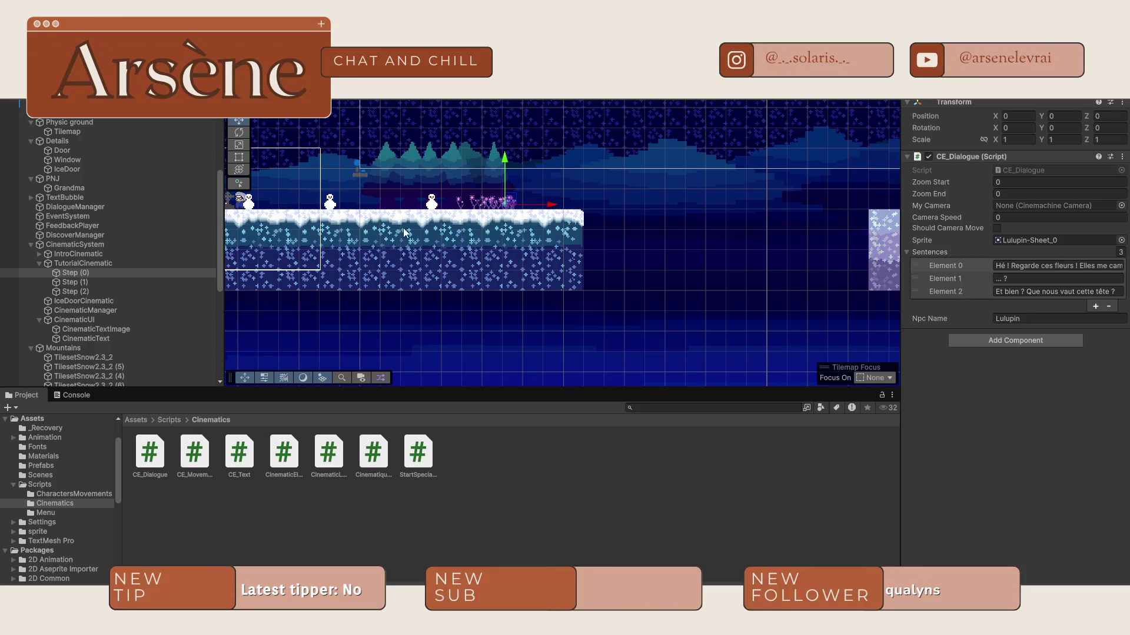
Step: Duplicate Step (2) as Step (3) and remove Step (3)'s CE_Dialogue component
left_click(127, 291)
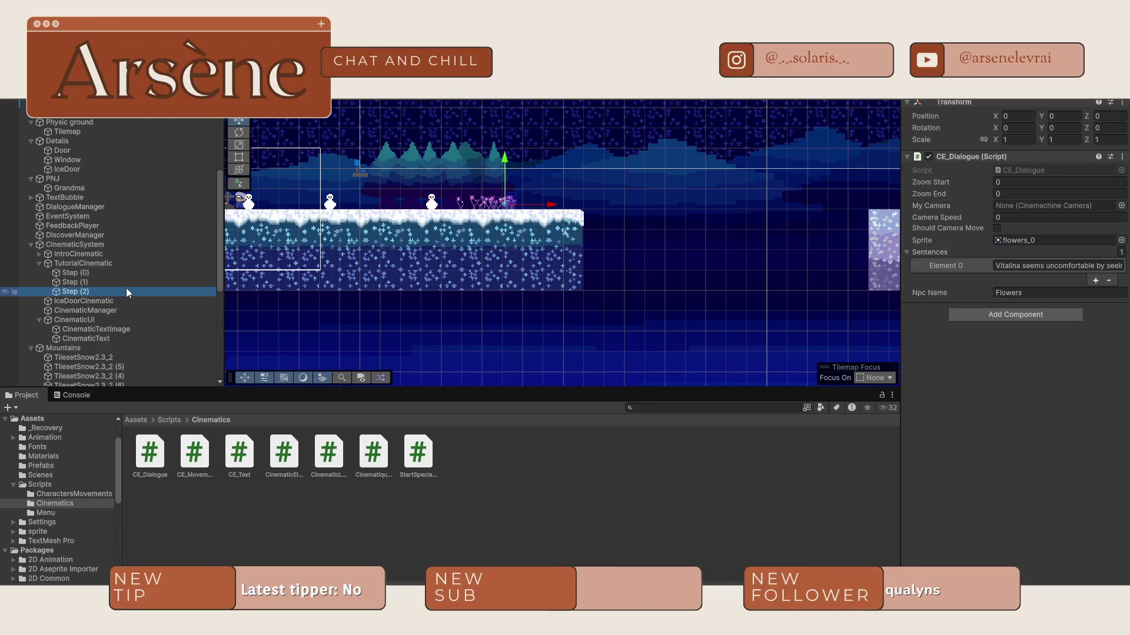
key("ctrl+d")
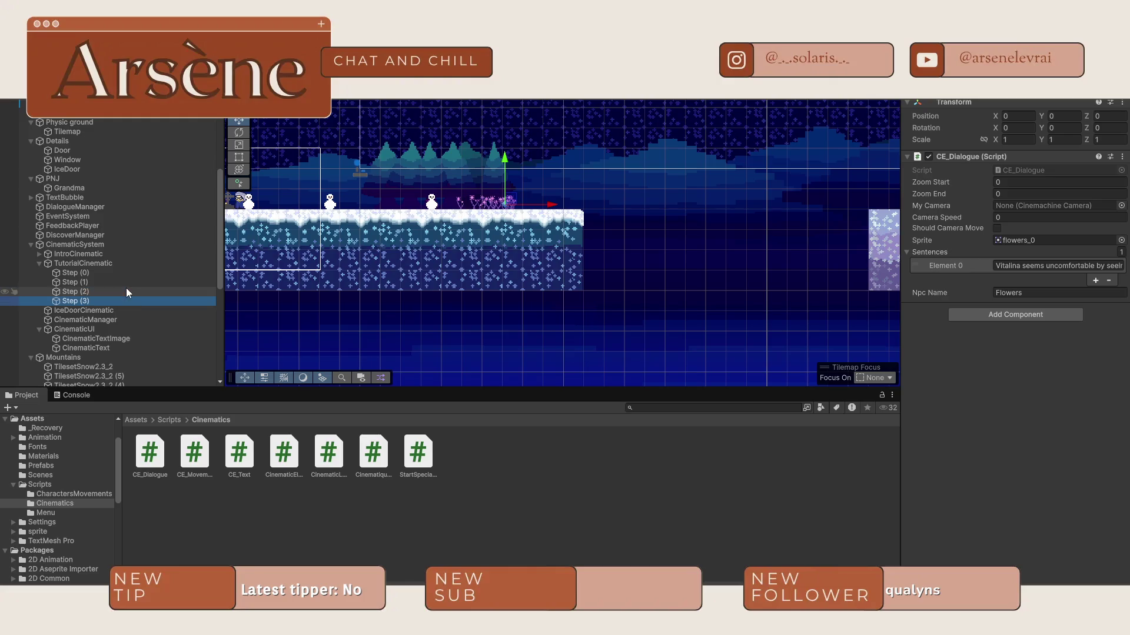
scroll(507, 203, "up", 3)
left_click_drag(447, 180, 489, 186)
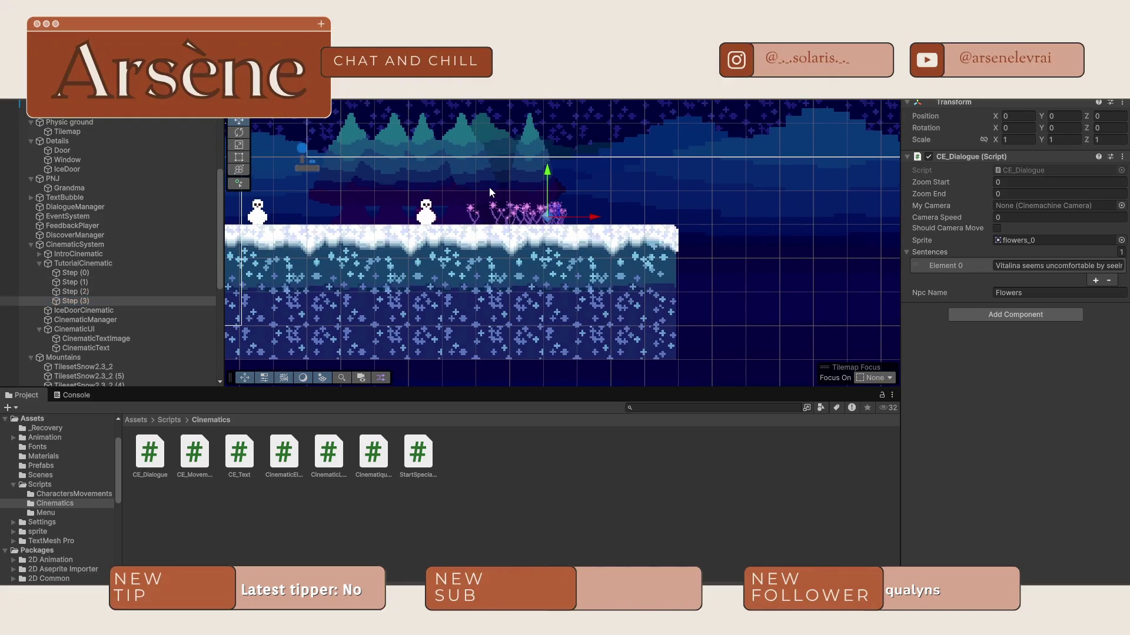
scroll(511, 210, "up", 3)
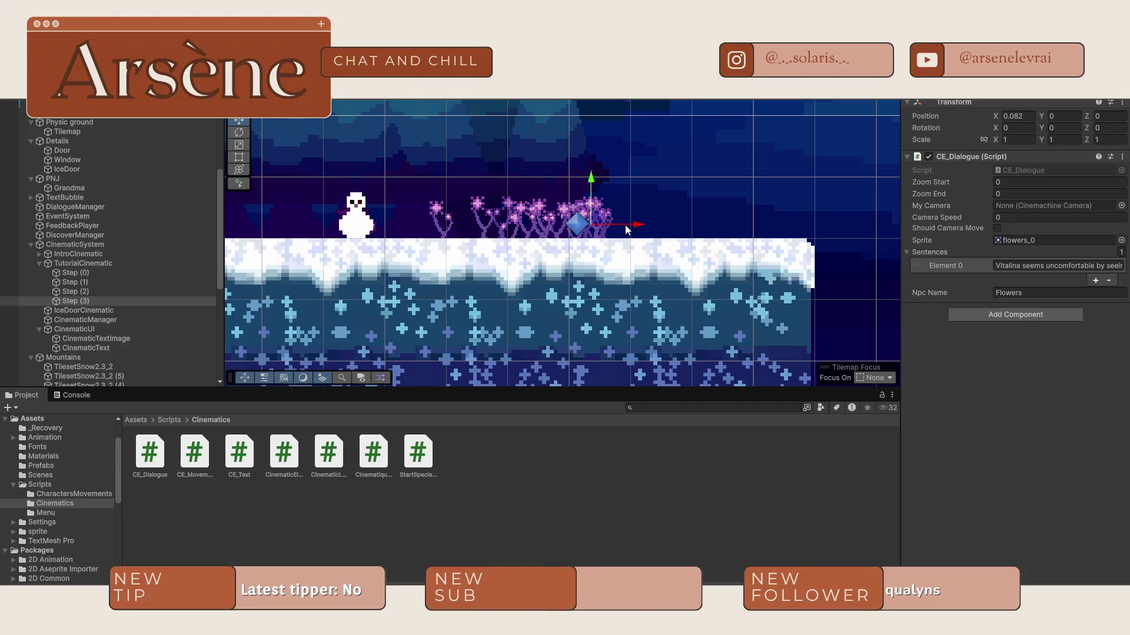
left_click(1115, 265)
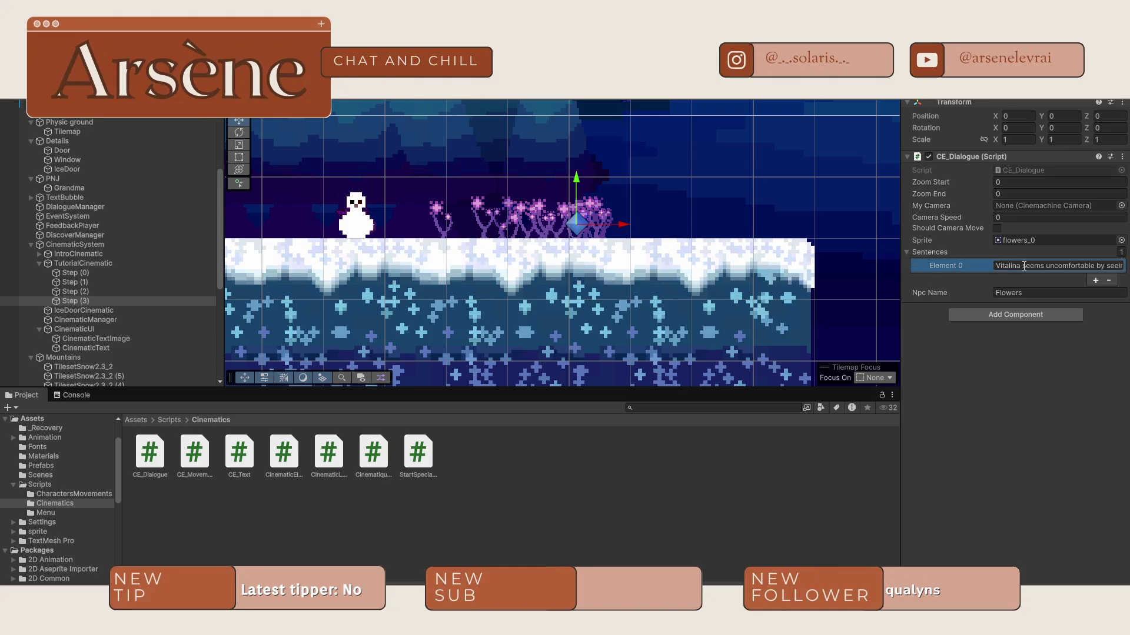
left_click(1122, 157)
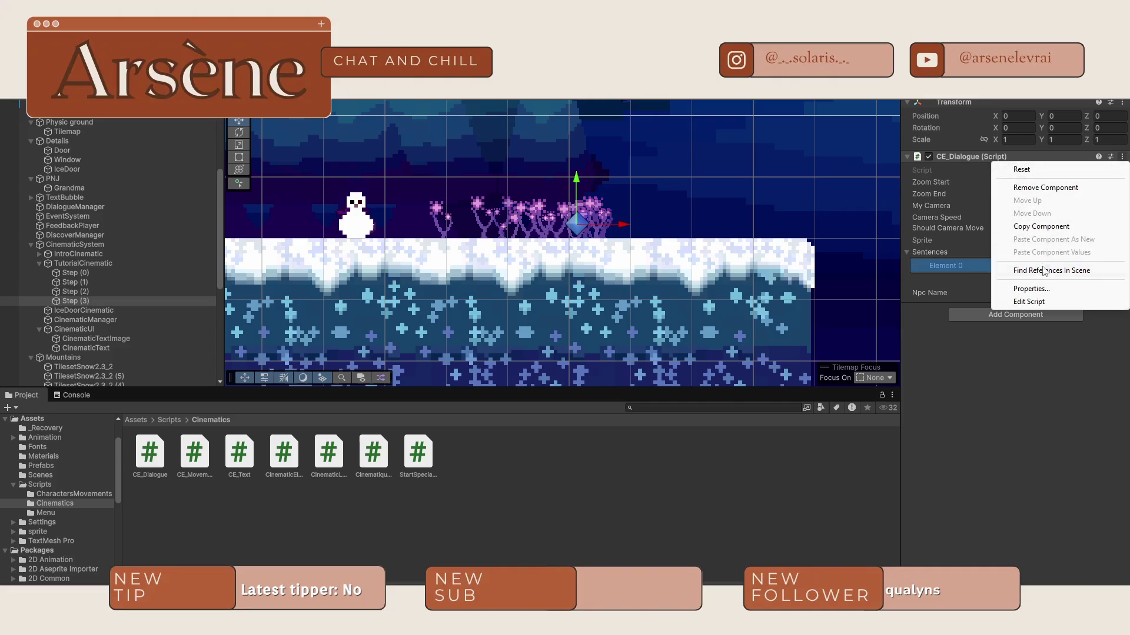
left_click(1038, 187)
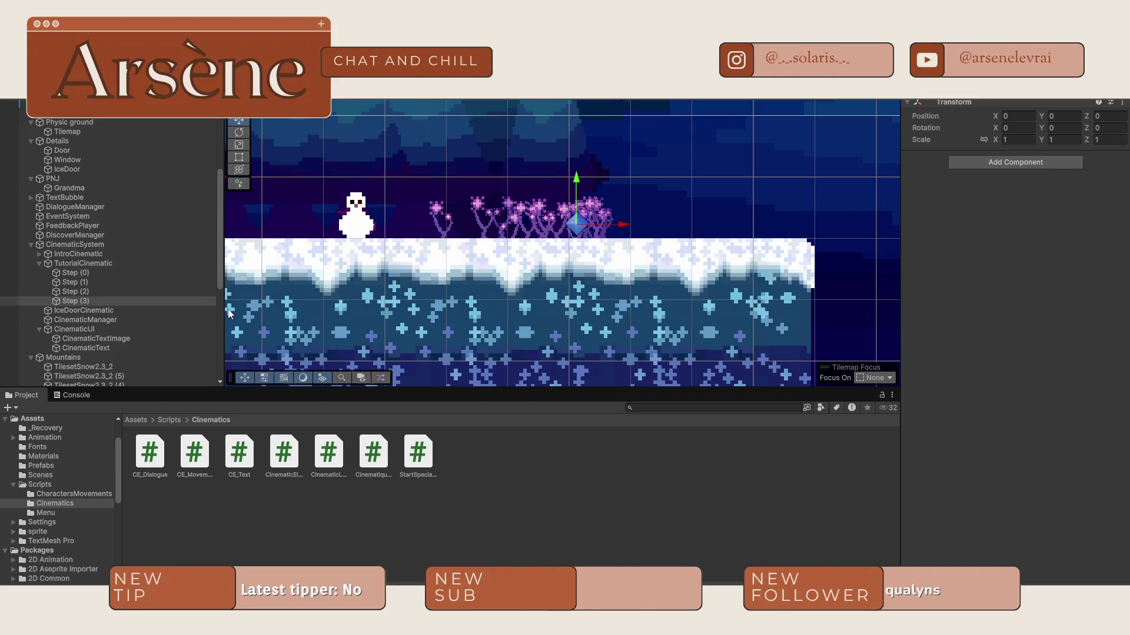
scroll(527, 263, "down", 5)
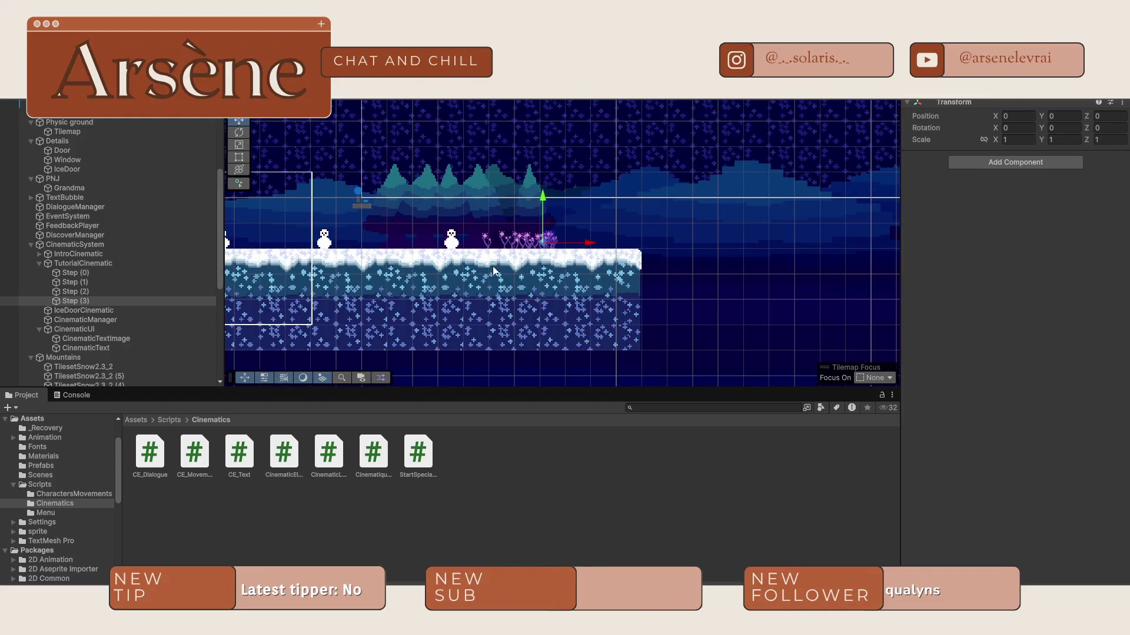
Step: Add a CE_Movement component to Step (3) with Lulupin as its Target
mouse_move(195, 452)
left_mouse_down()
mouse_move(1015, 306)
mouse_move(1005, 316)
left_mouse_up()
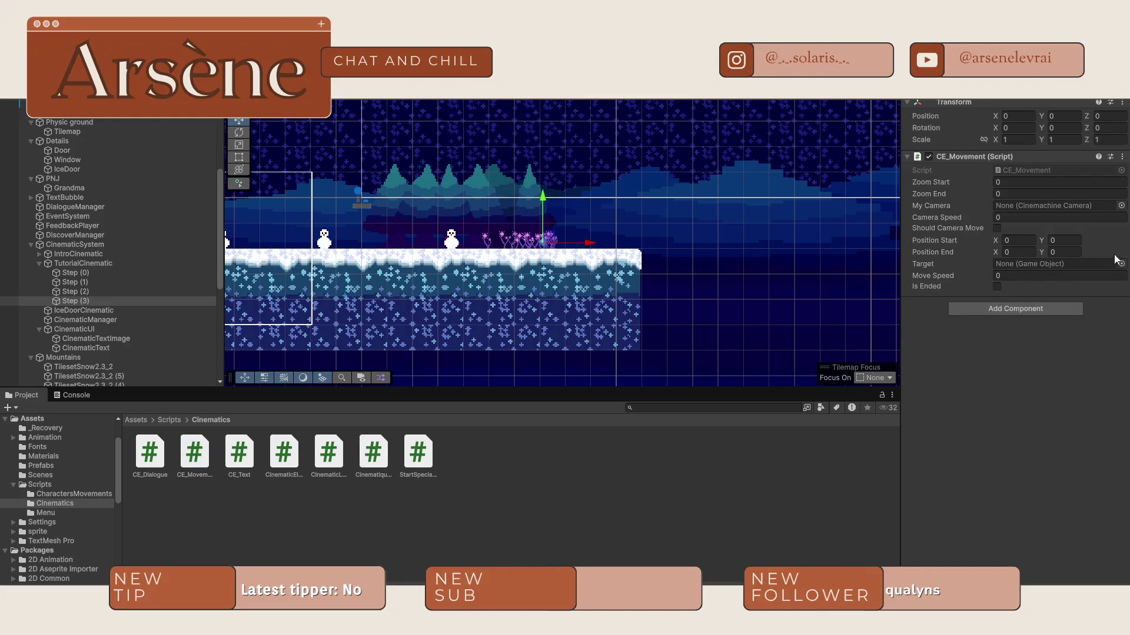
left_click(1121, 264)
type("lulu")
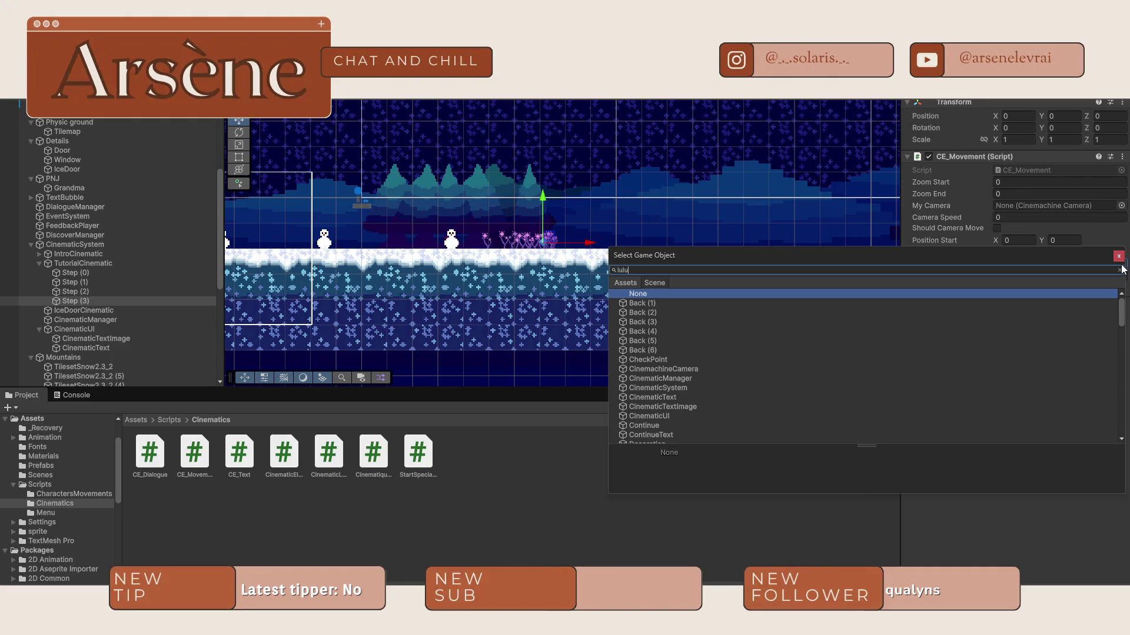
left_click(647, 305)
double_click(647, 306)
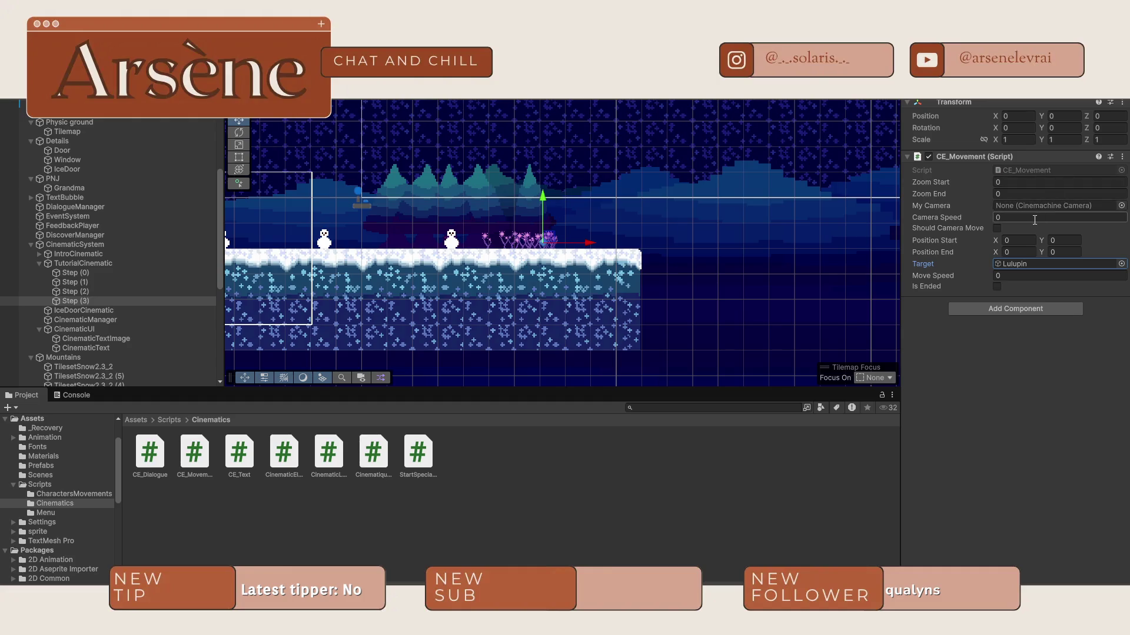
Step: Slide Lulupin slightly right to X 5.78 among the flowers
scroll(648, 267, "up", 2)
scroll(547, 224, "down", 1)
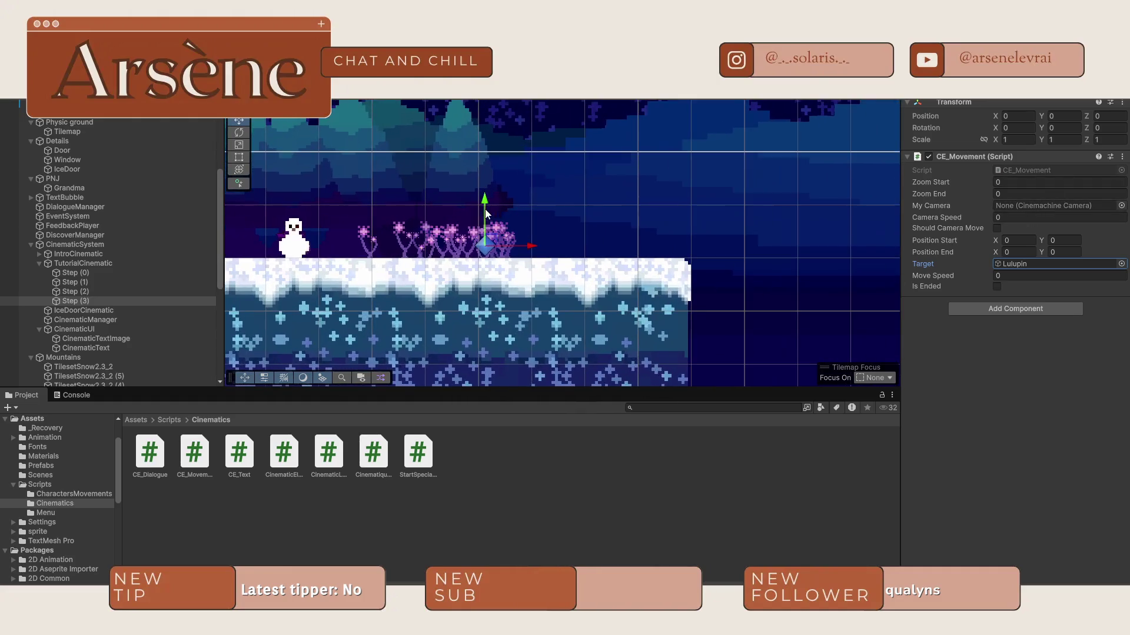
scroll(373, 233, "up", 3)
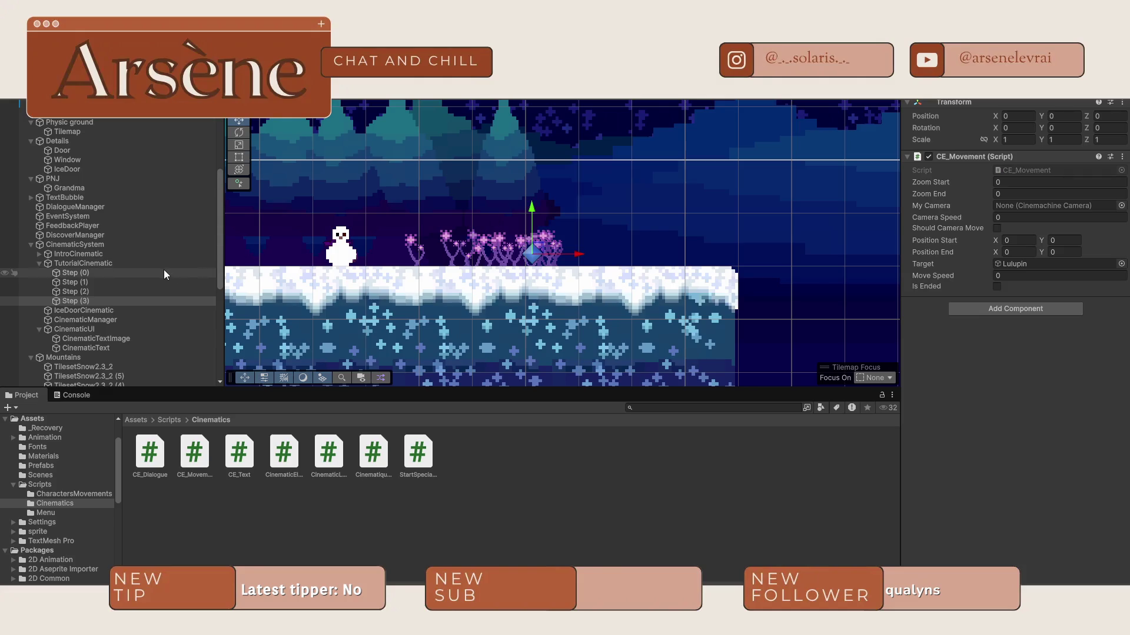
scroll(165, 239, "down", 4)
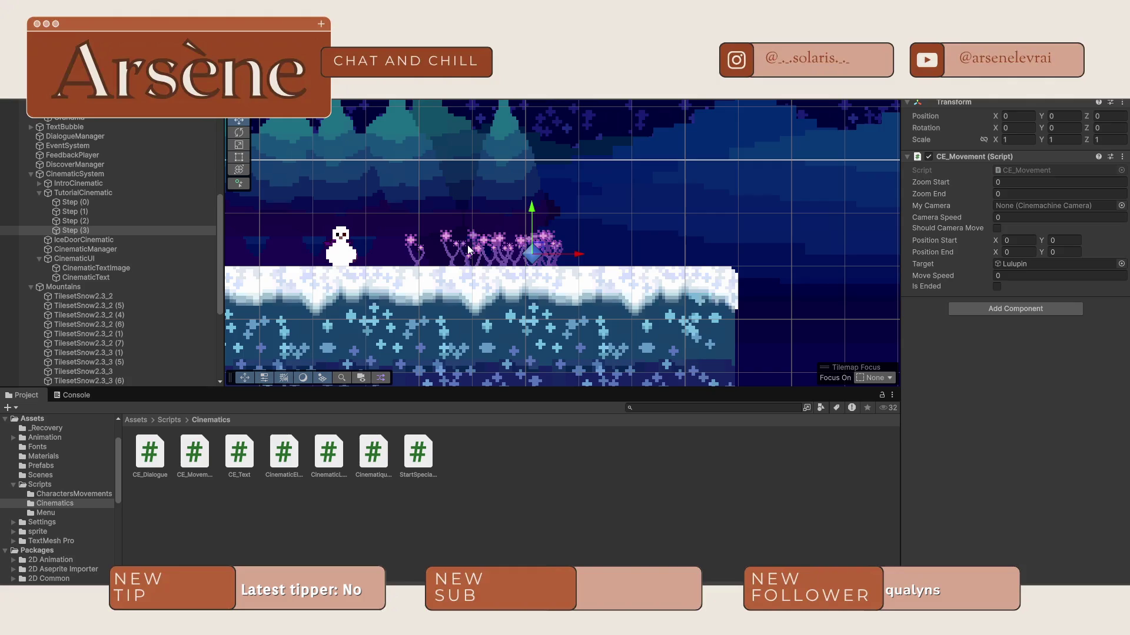
scroll(362, 217, "down", 3)
mouse_move(362, 216)
left_mouse_down()
mouse_move(529, 197)
mouse_move(566, 225)
mouse_move(645, 226)
mouse_move(510, 218)
left_mouse_up()
left_click(519, 222)
scroll(612, 224, "up", 3)
scroll(600, 220, "up", 2)
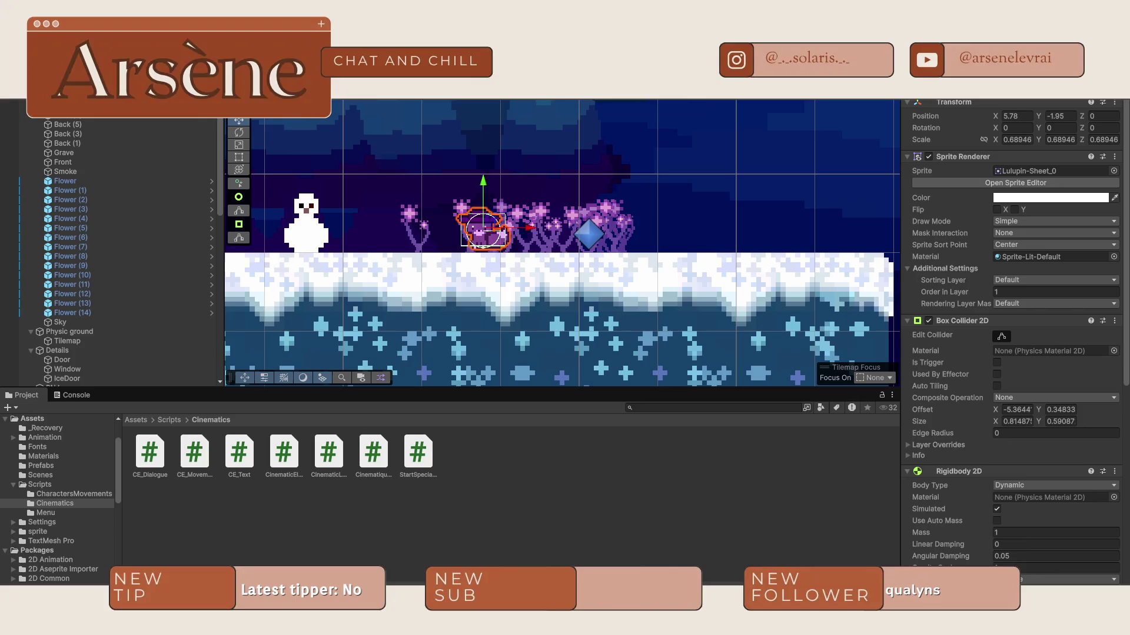
Step: Set Step (3)'s CE_Movement Position Start to X 5.78, Y -1.95
key("ctrl+3")
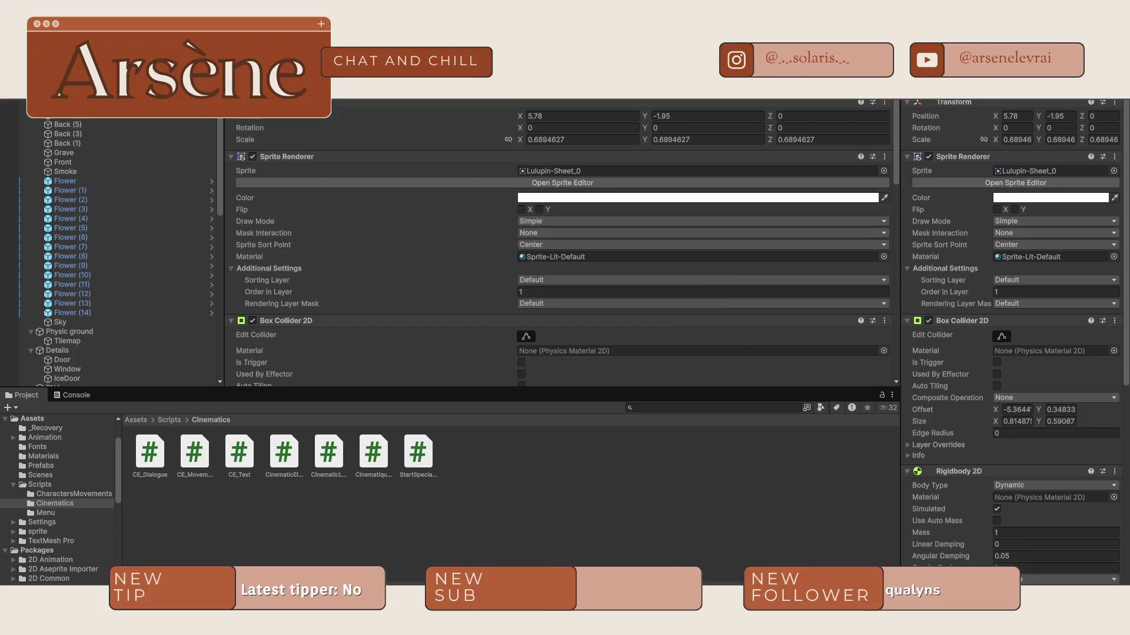
key("ctrl+1")
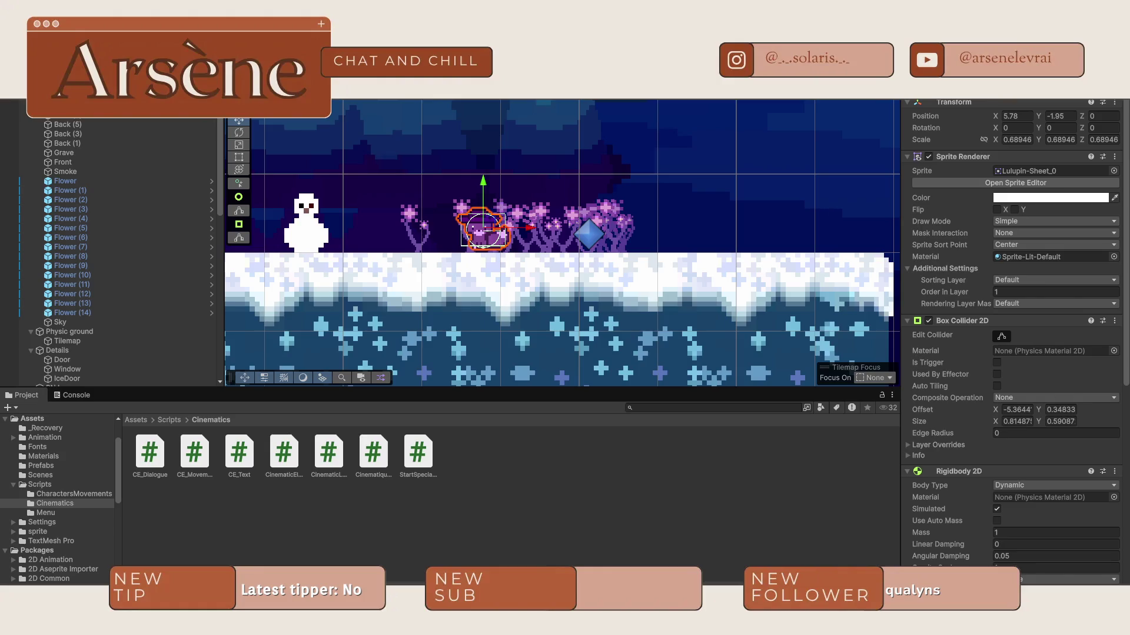
key("ctrl+3")
scroll(105, 262, "down", 6)
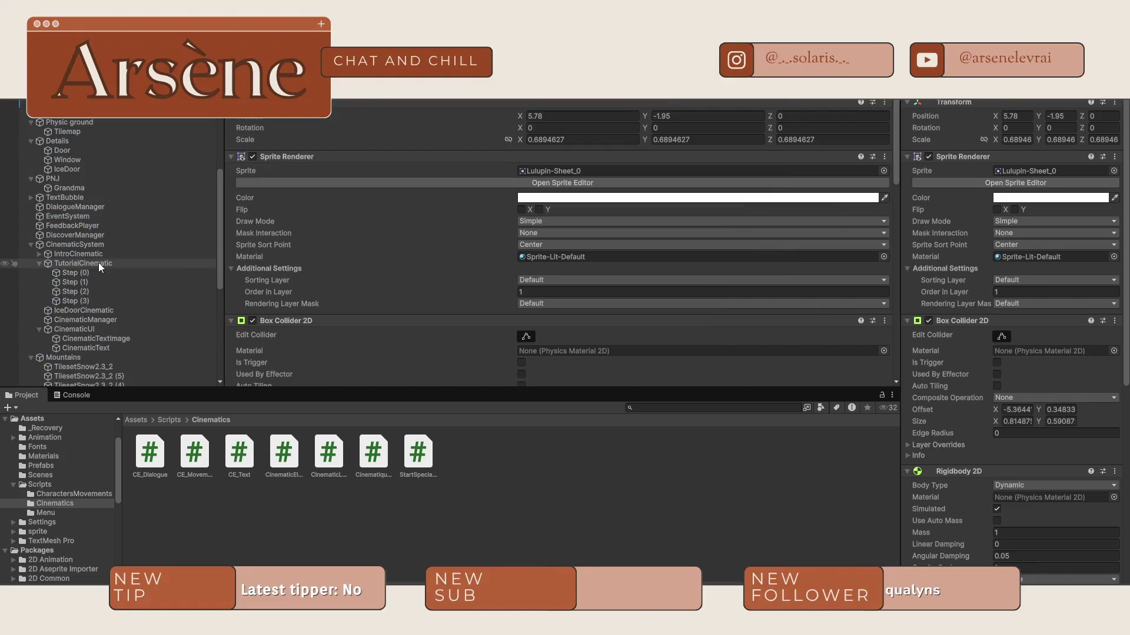
left_click(80, 301)
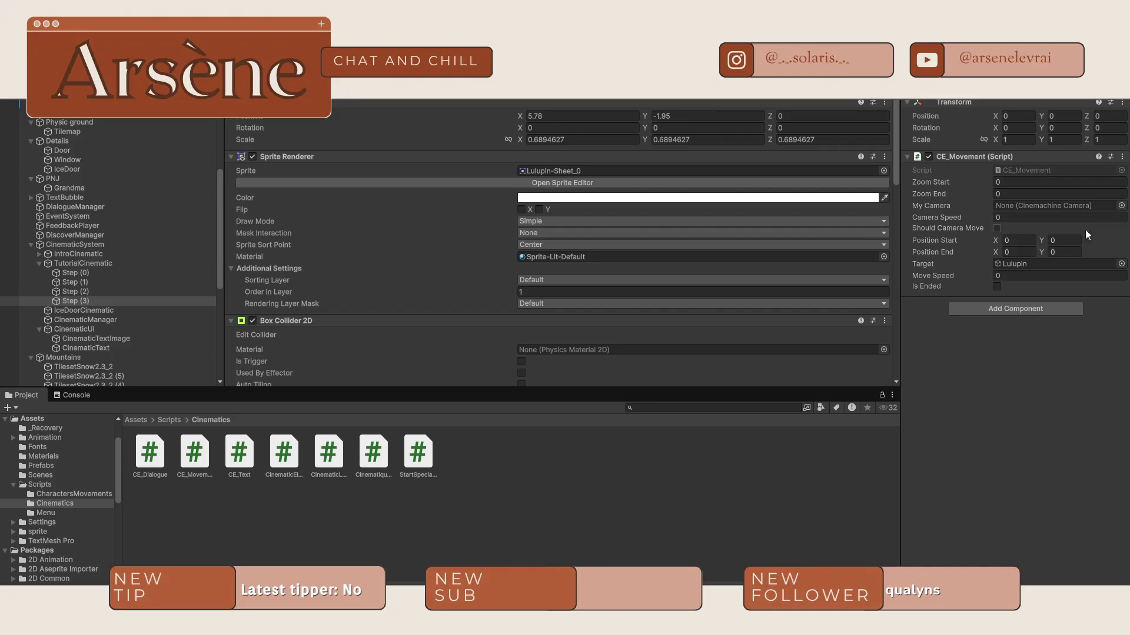
left_click(1019, 241)
type("5.78")
left_click(1072, 242)
type("-1.95")
key("Return")
left_click(447, 94)
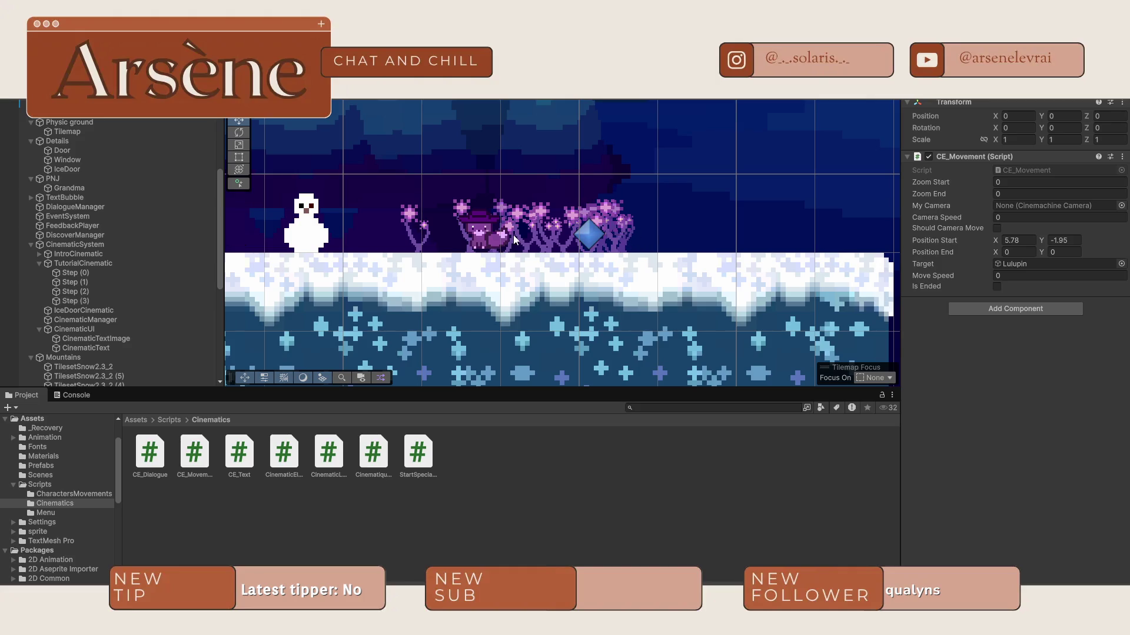
Step: Drag Lulupin right along the X axis to find where her walk should end
left_click(480, 231)
left_click_drag(526, 229, 877, 229)
left_click_drag(787, 272, 525, 272)
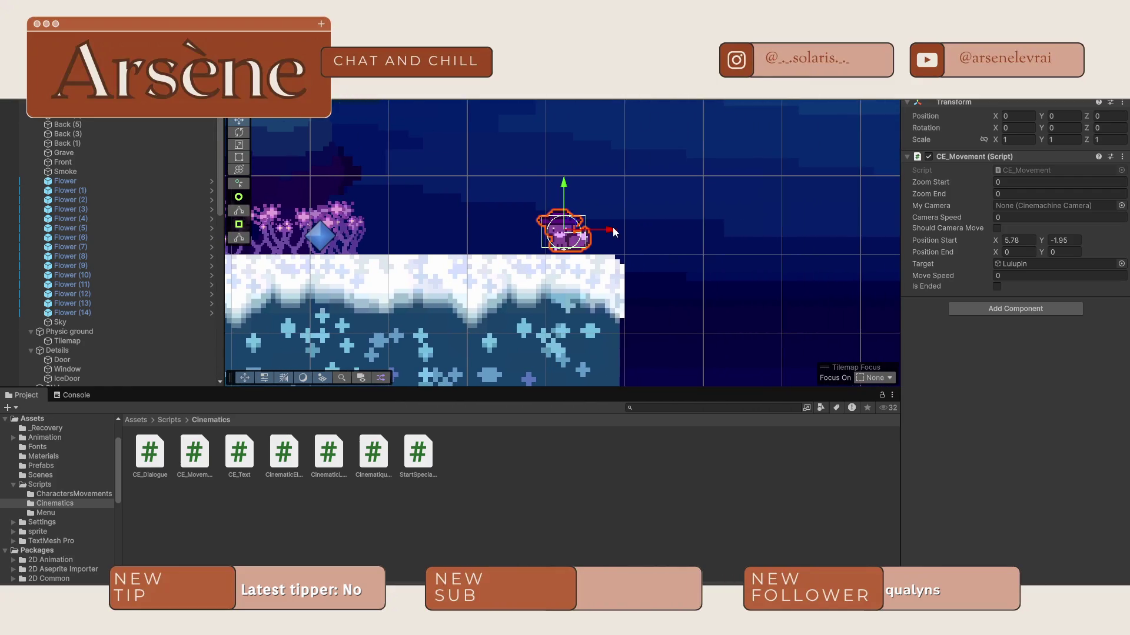
Step: Set the CE_Movement Position End X to 10.293 and Move Speed to 3
left_click(370, 94)
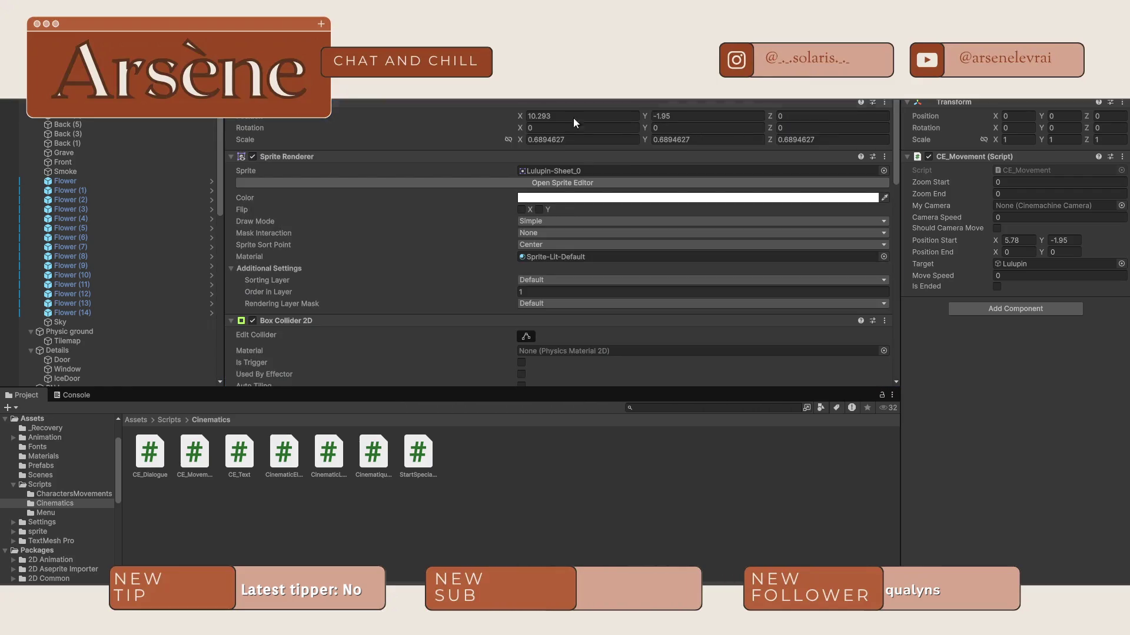
left_click(1013, 252)
type("10.293")
left_click(1038, 275)
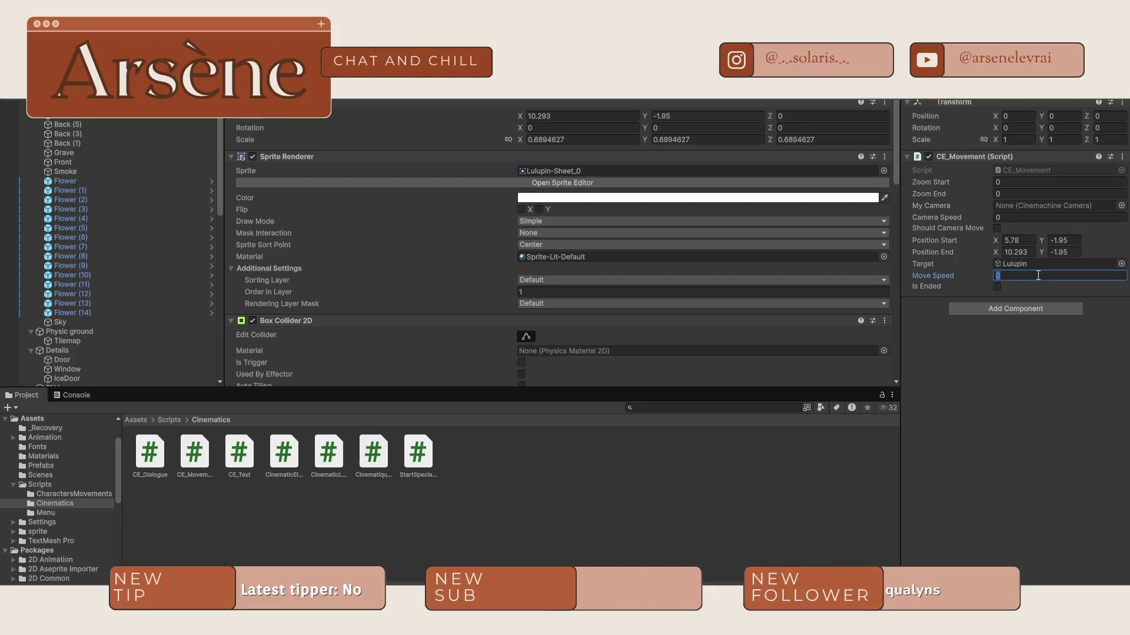
type("3")
left_click(997, 381)
left_click(563, 94)
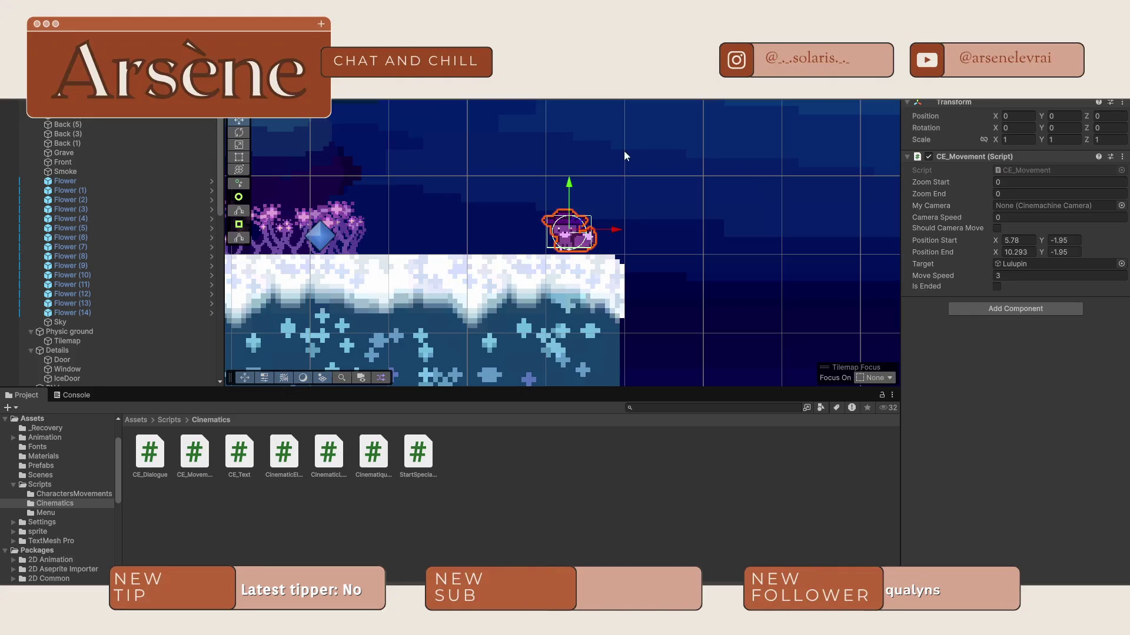
scroll(87, 271, "down", 3)
scroll(87, 272, "down", 5)
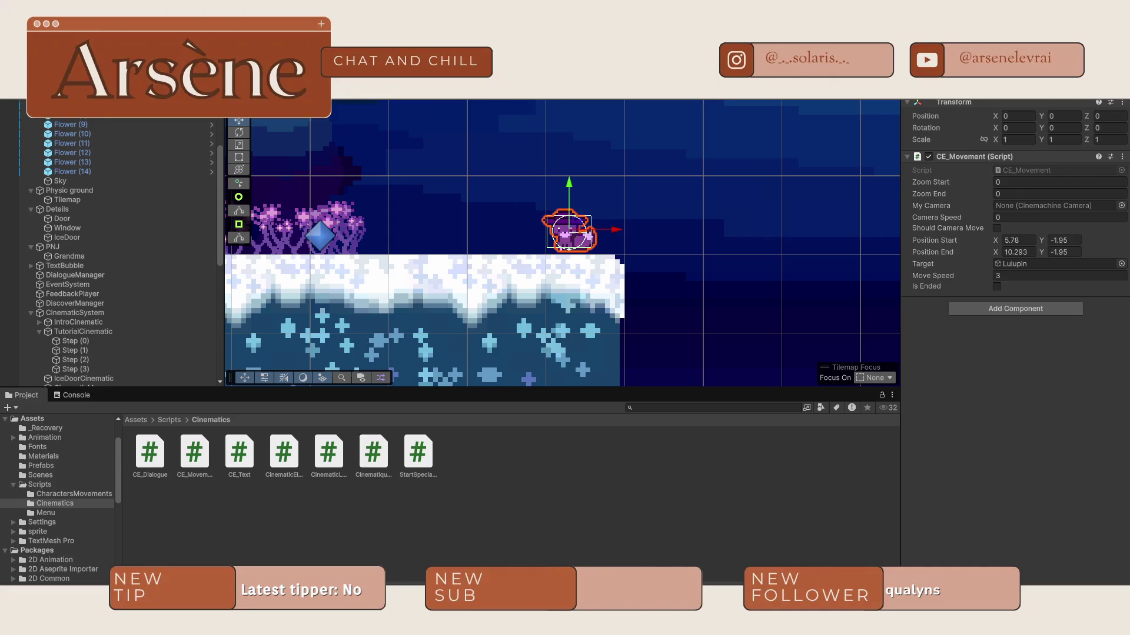
scroll(83, 288, "down", 6)
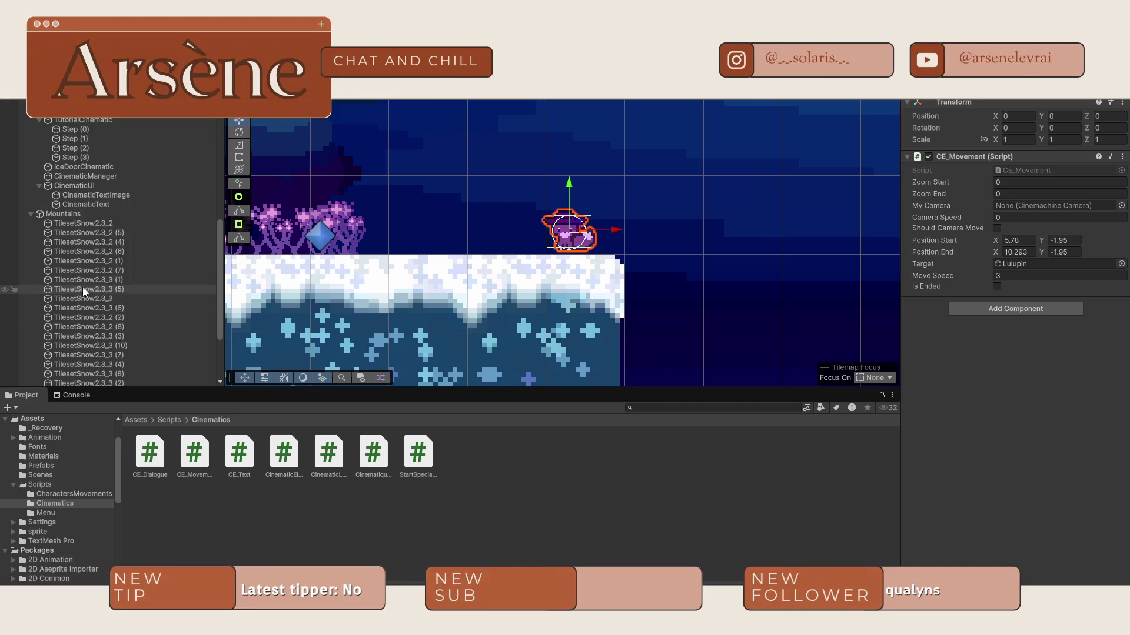
Step: Rename the TutorialCinematic object to FlowerCinematic and collapse its four steps
left_click(50, 120)
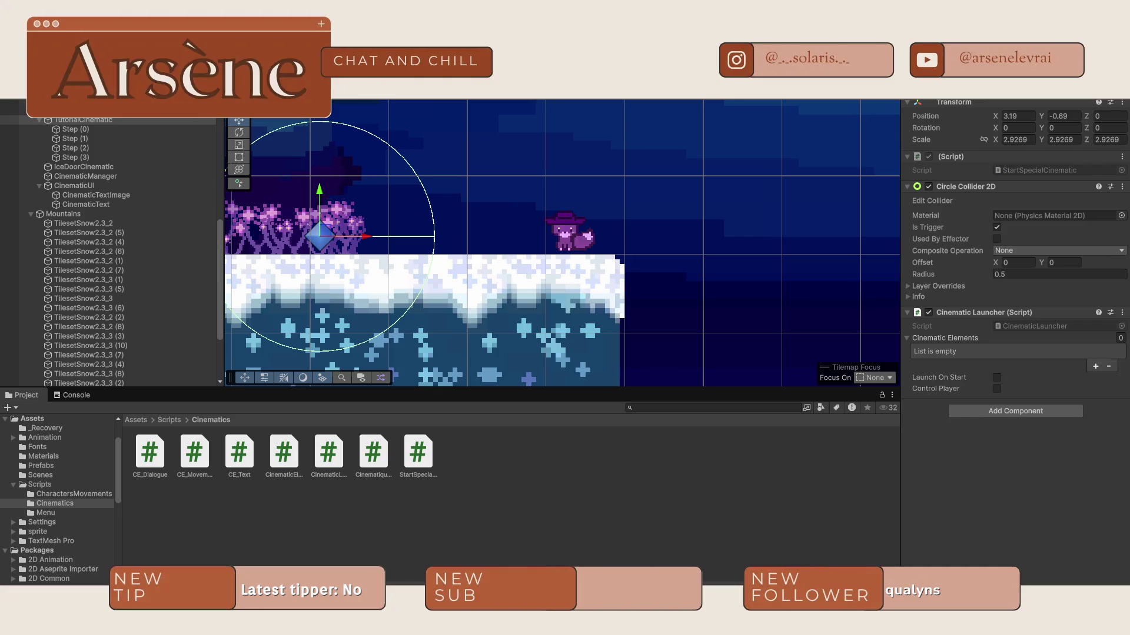
key("Return")
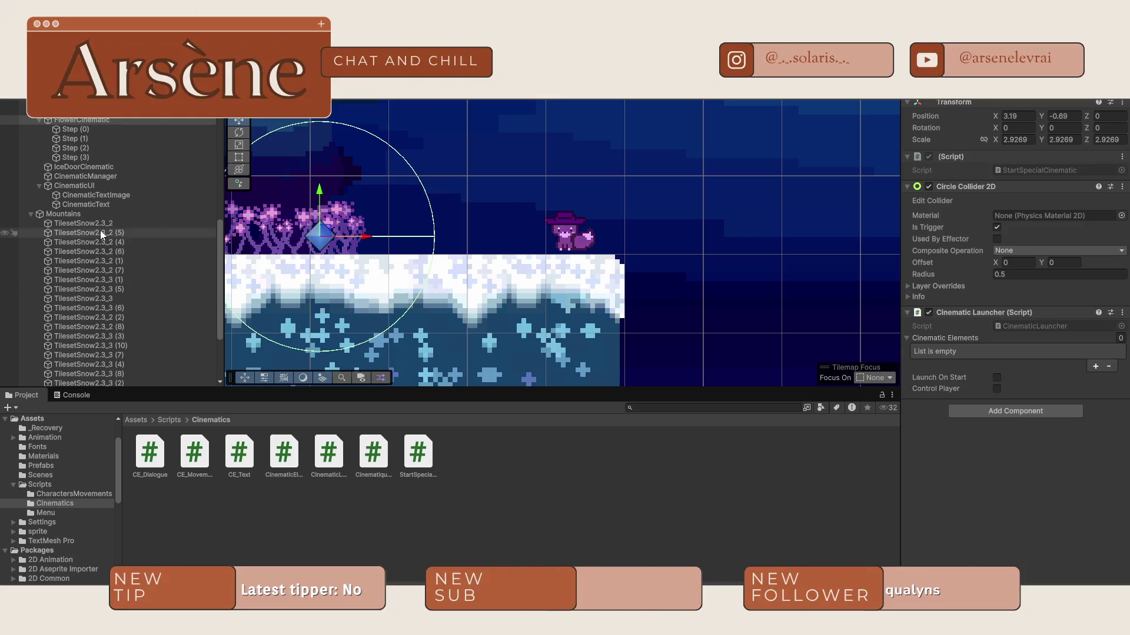
left_click(40, 120)
Step: Create an empty object named TutorialCinematic inside CinematicSystem
right_click(65, 117)
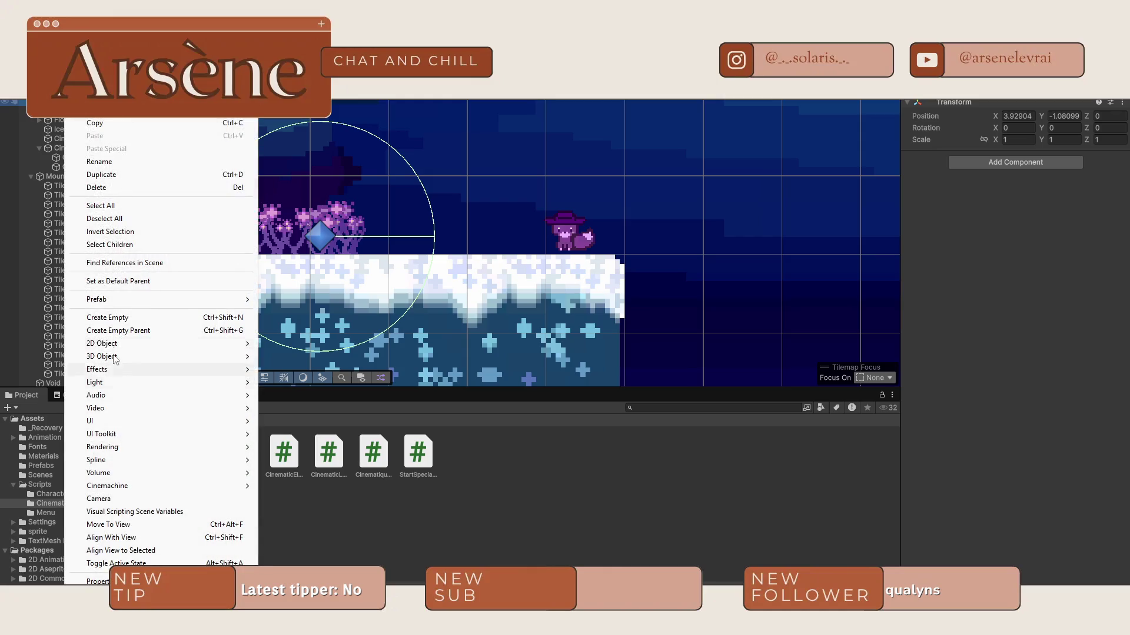
left_click(123, 319)
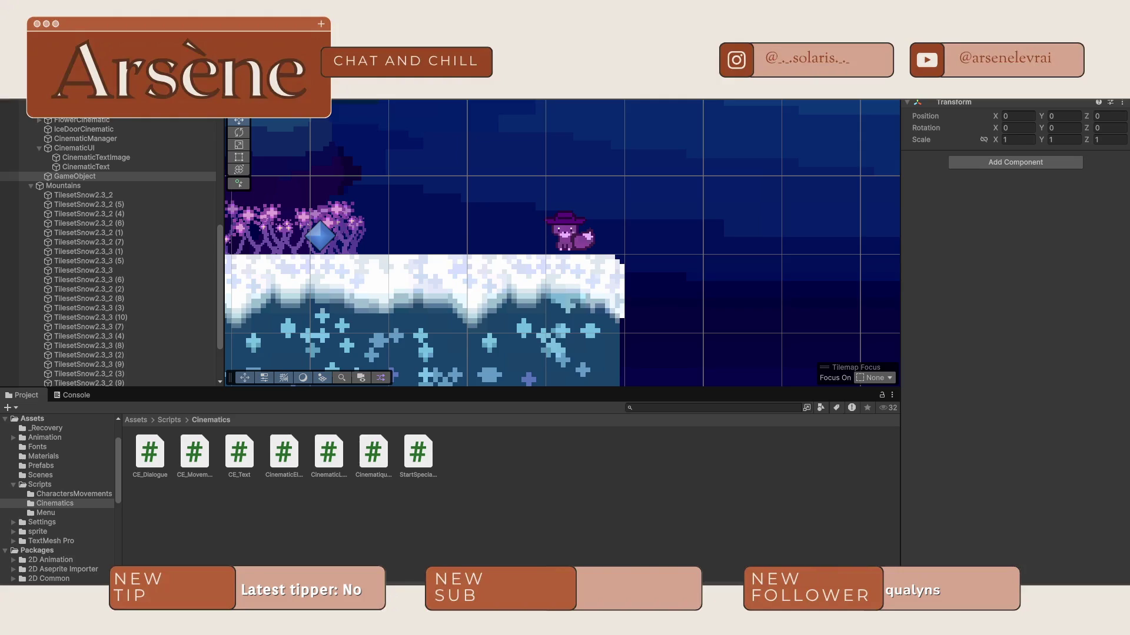
type("TutorialCinematic")
key("Return")
mouse_move(71, 177)
left_mouse_down()
mouse_move(106, 150)
mouse_move(77, 142)
left_mouse_up()
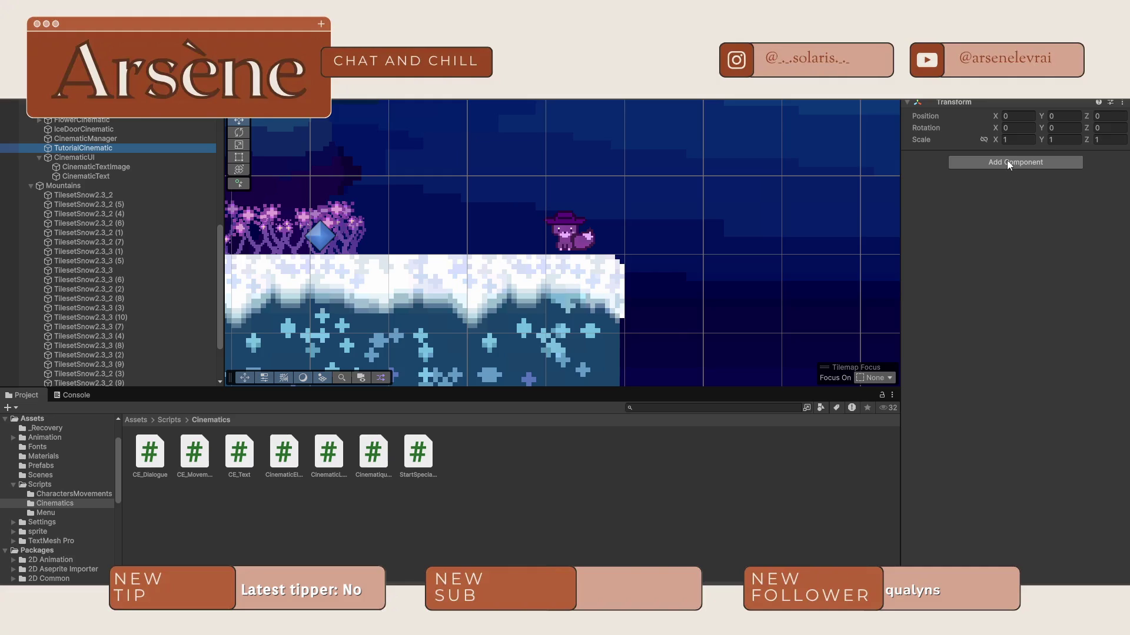
Step: Give TutorialCinematic a CinematicLauncher script and a Box Collider 2D, discarding a mistaken CE_Movement
left_click_drag(196, 462, 973, 318)
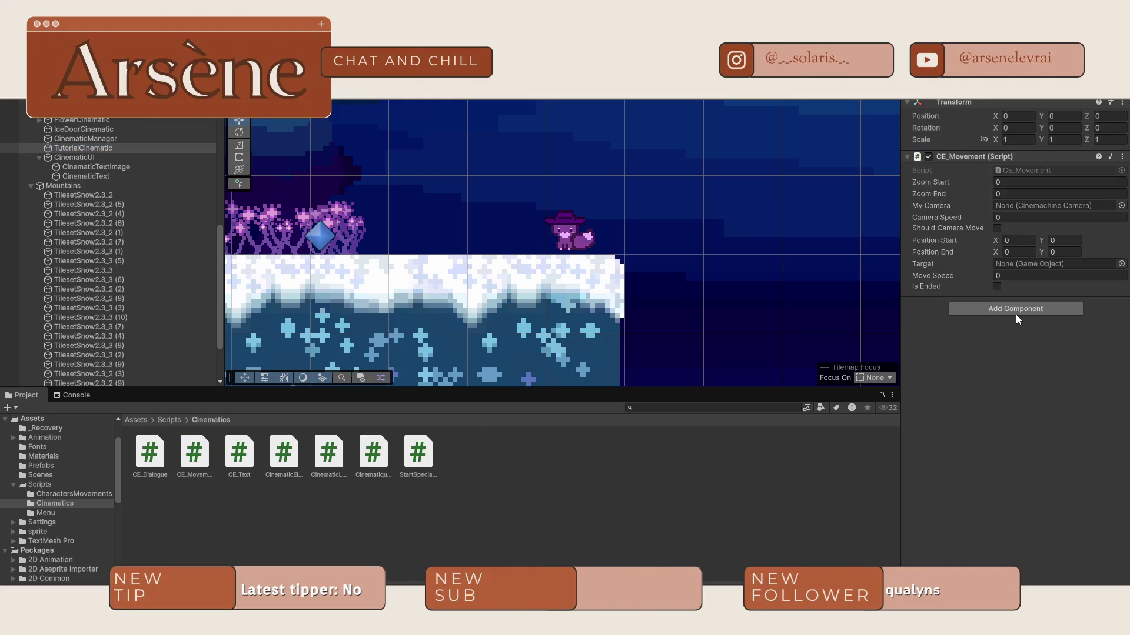
left_click(1016, 309)
key("Escape")
left_click(1122, 157)
left_click(1039, 188)
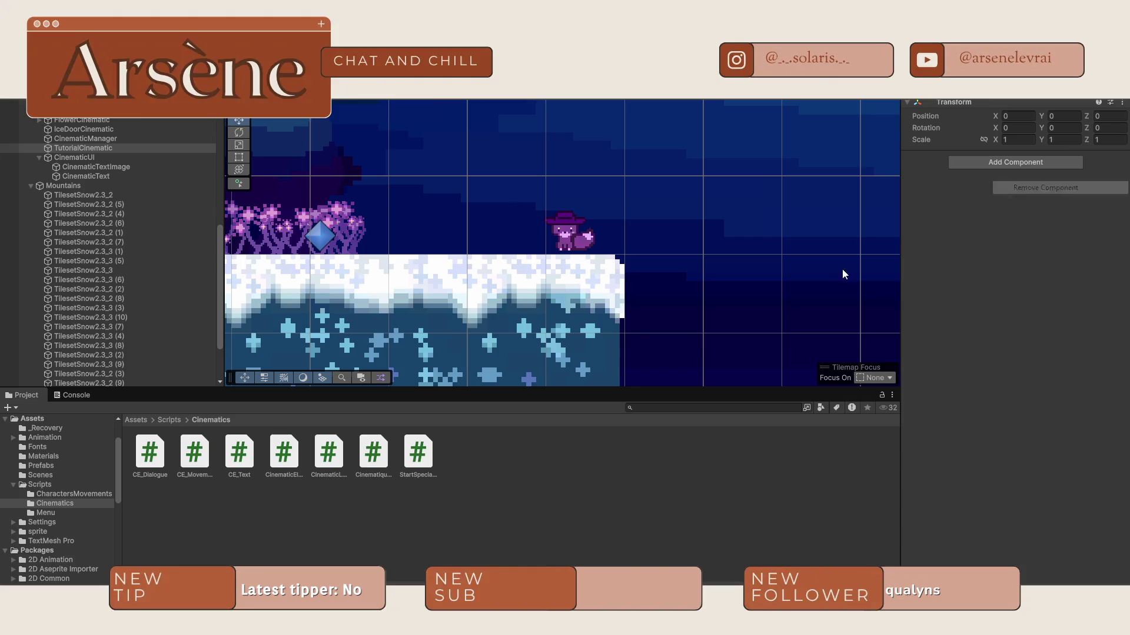
left_click_drag(344, 468, 1033, 350)
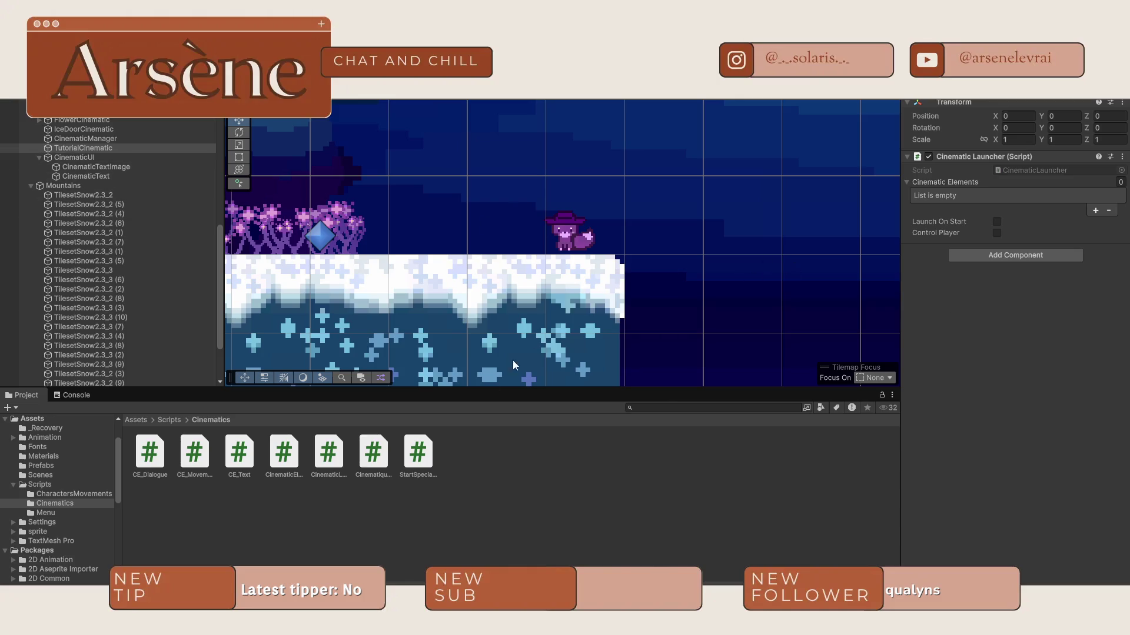
left_click(1034, 253)
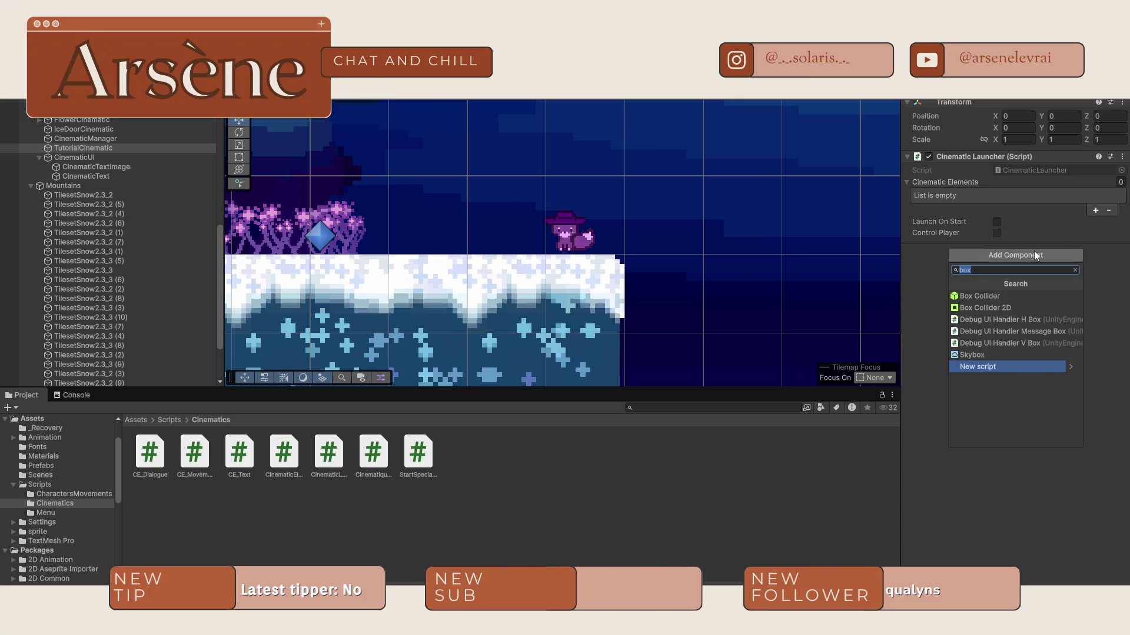
left_click(984, 306)
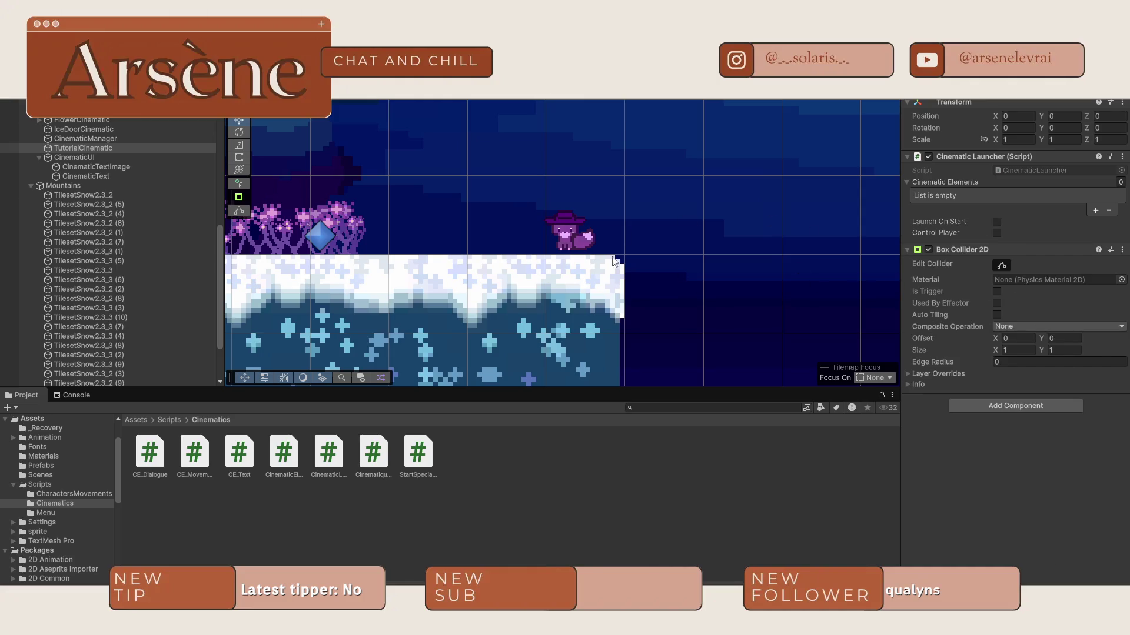
Step: Move the TutorialCinematic trigger right toward Lulupin
scroll(639, 266, "down", 5)
left_click(494, 215)
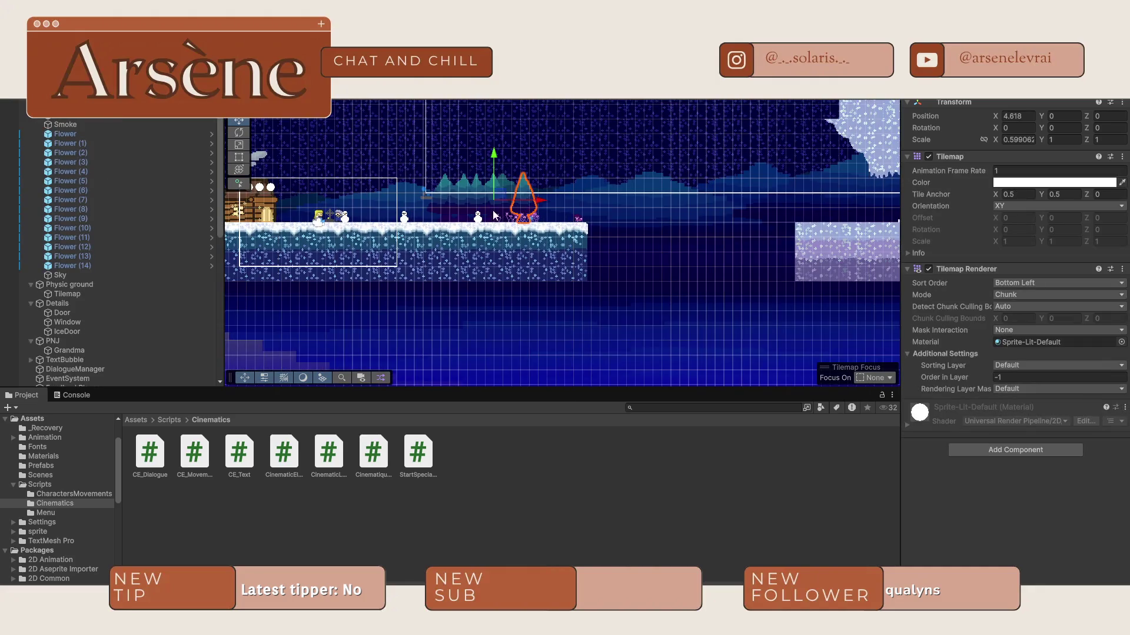
scroll(69, 279, "down", 7)
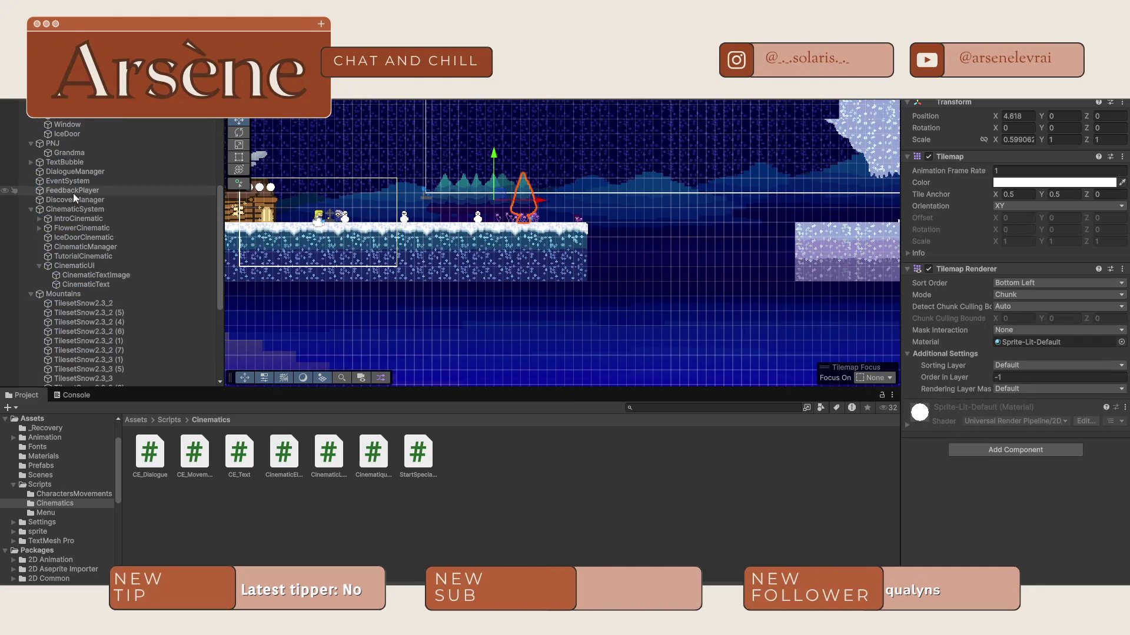
left_click(91, 256)
mouse_move(646, 211)
left_mouse_down()
mouse_move(690, 210)
mouse_move(645, 209)
mouse_move(668, 232)
mouse_move(625, 204)
mouse_move(662, 232)
mouse_move(652, 233)
left_mouse_up()
scroll(647, 211, "up", 5)
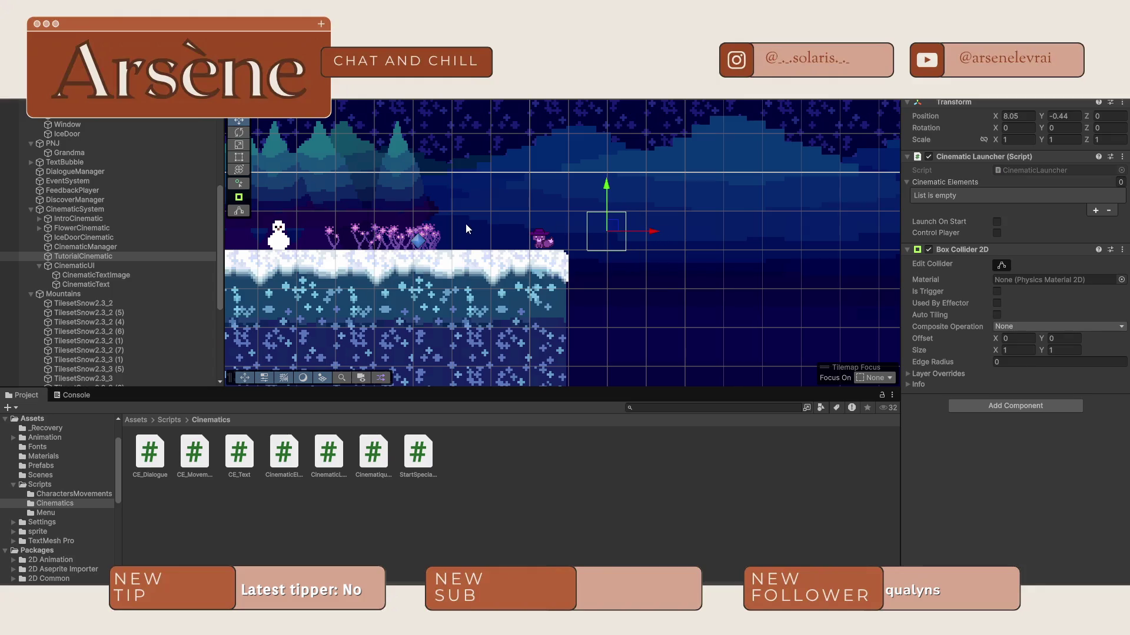
scroll(469, 223, "down", 5)
scroll(318, 246, "left", 5)
Step: Nudge Lulupin slightly left in the scene
left_click(318, 246)
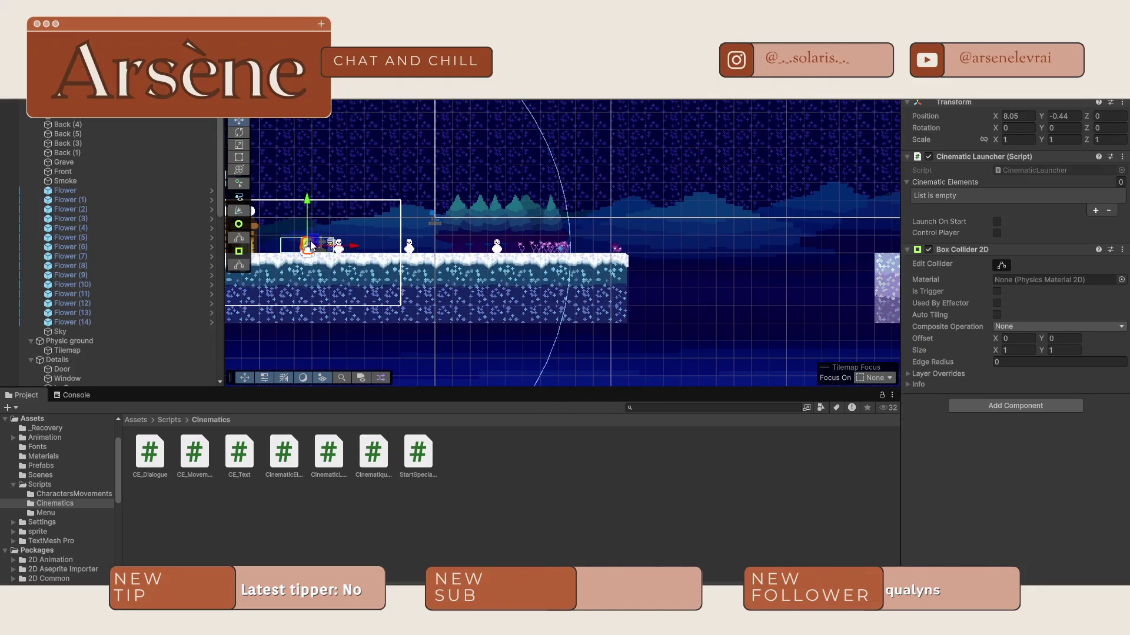
scroll(323, 251, "up", 8)
scroll(328, 255, "up", 3)
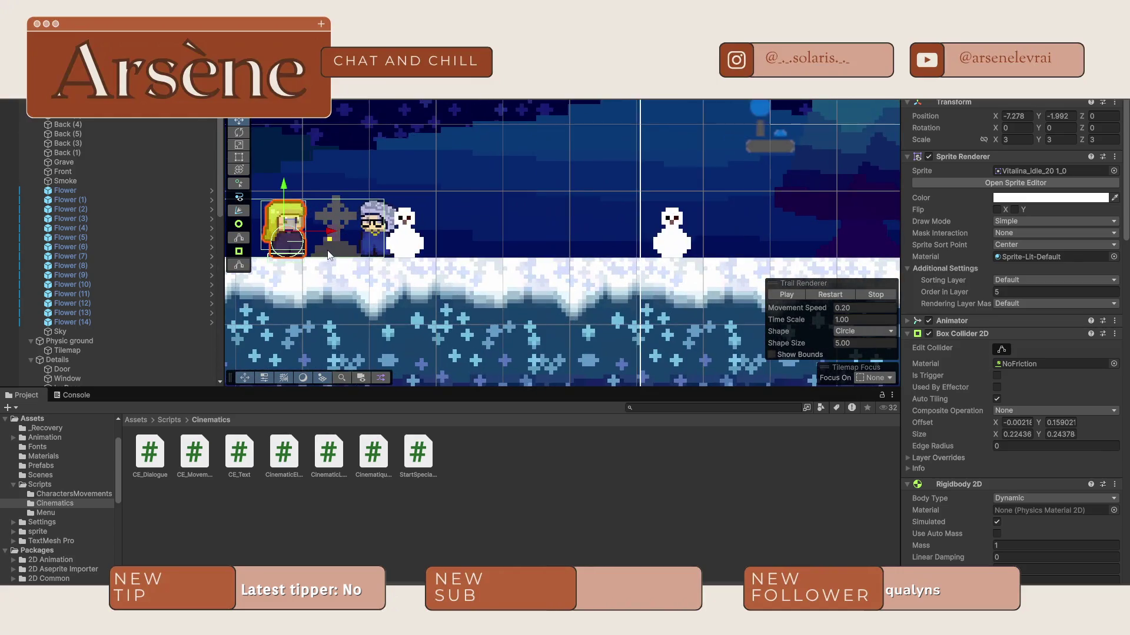
scroll(333, 243, "left", 5)
left_click_drag(406, 234, 398, 234)
scroll(412, 228, "down", 4)
scroll(412, 235, "right", 10)
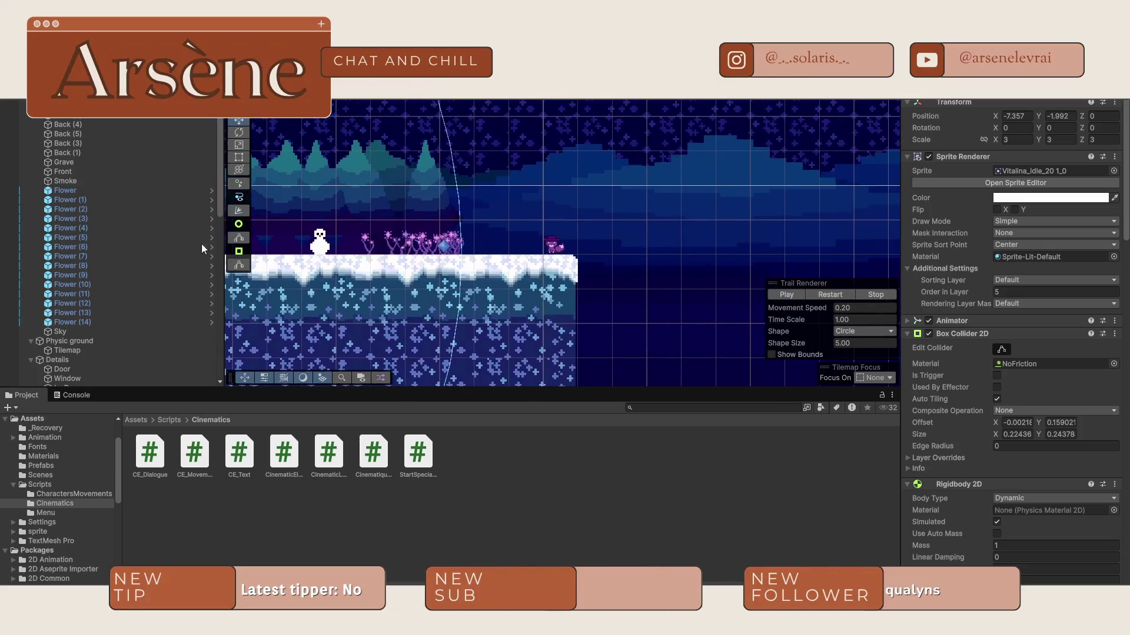
Step: Place the TutorialCinematic trigger just beside Lulupin at X 7.81, Y -0.44
left_click_drag(564, 238, 442, 240)
scroll(442, 240, "up", 1)
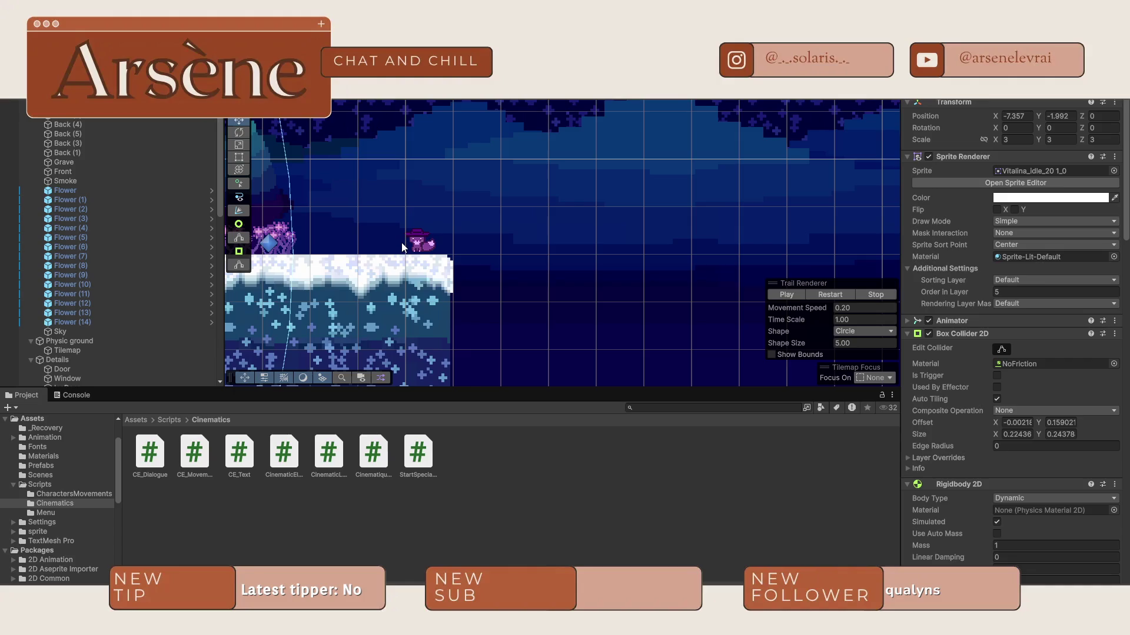
scroll(529, 233, "down", 2)
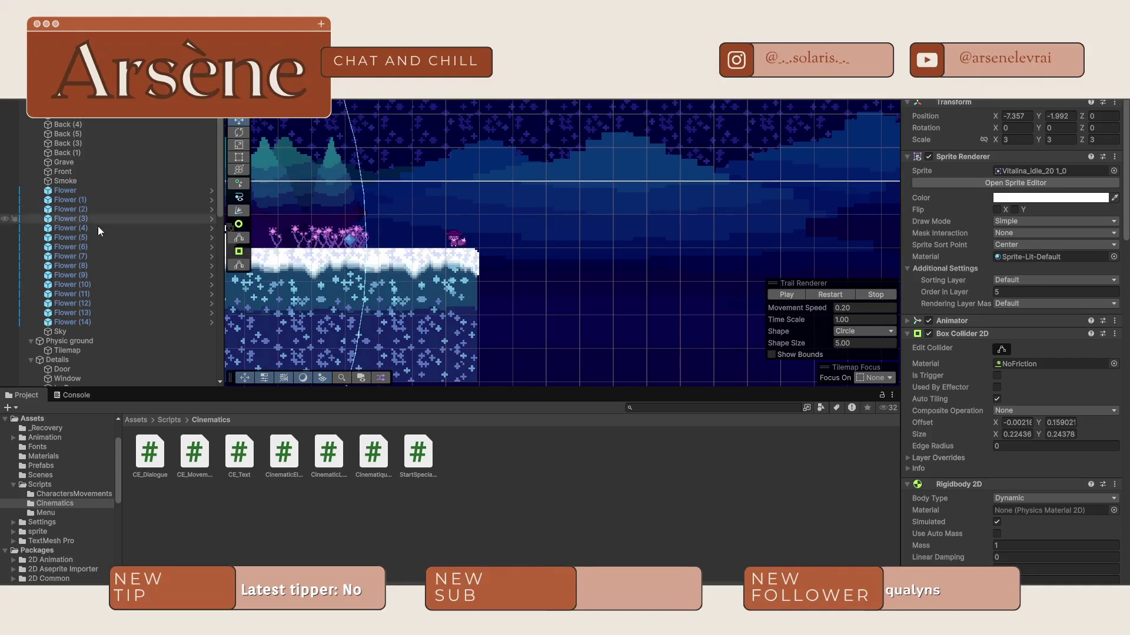
scroll(90, 348, "down", 3)
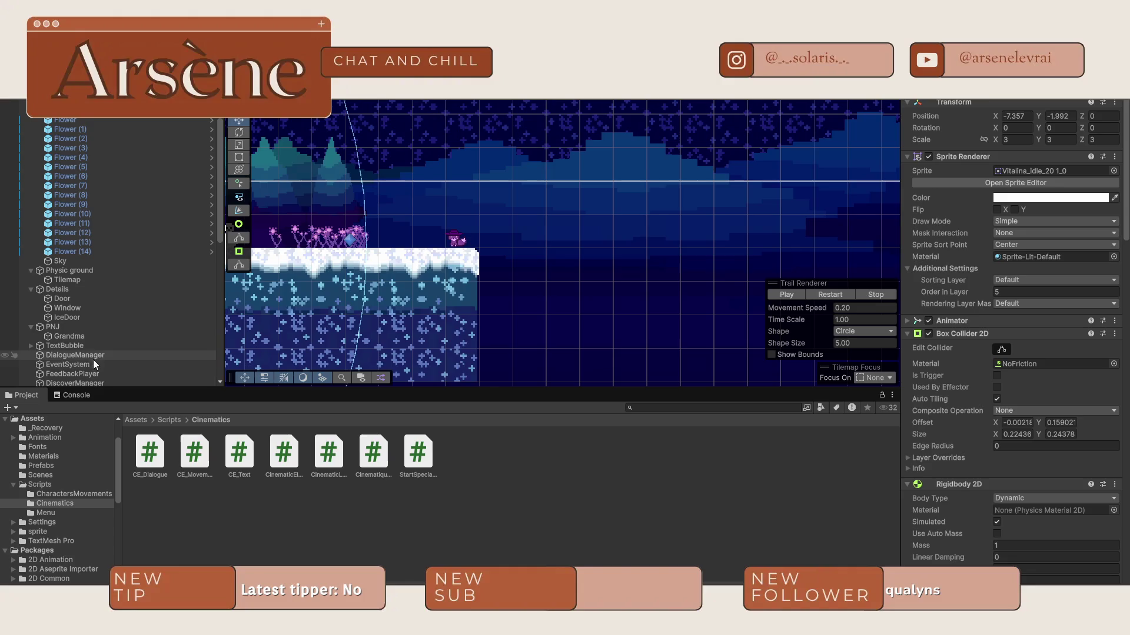
scroll(94, 369, "down", 4)
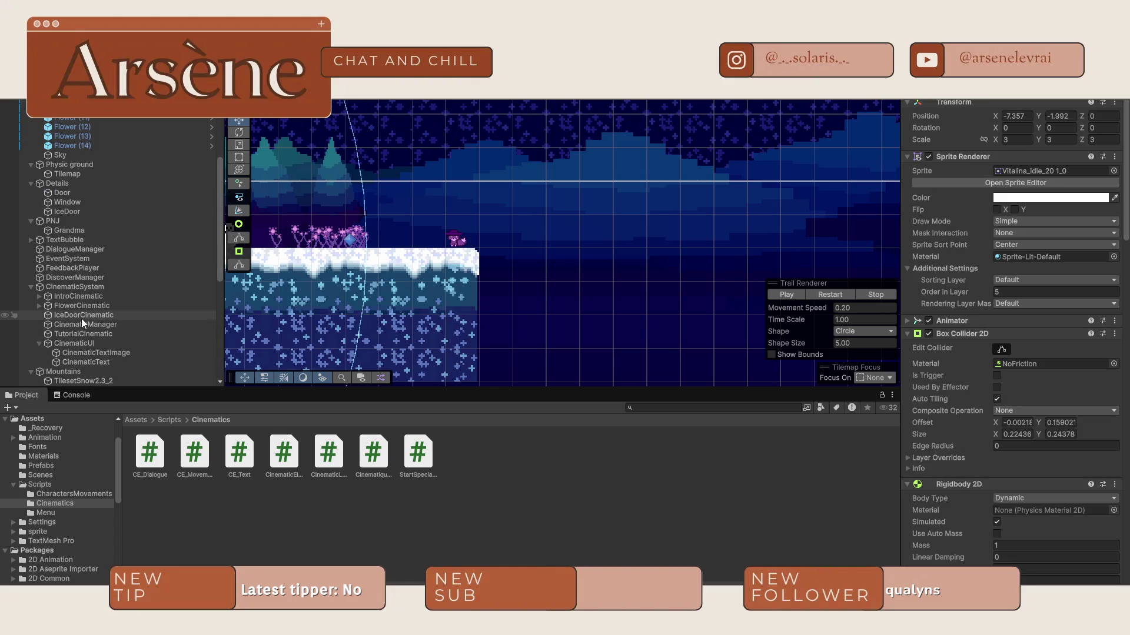
left_click(83, 333)
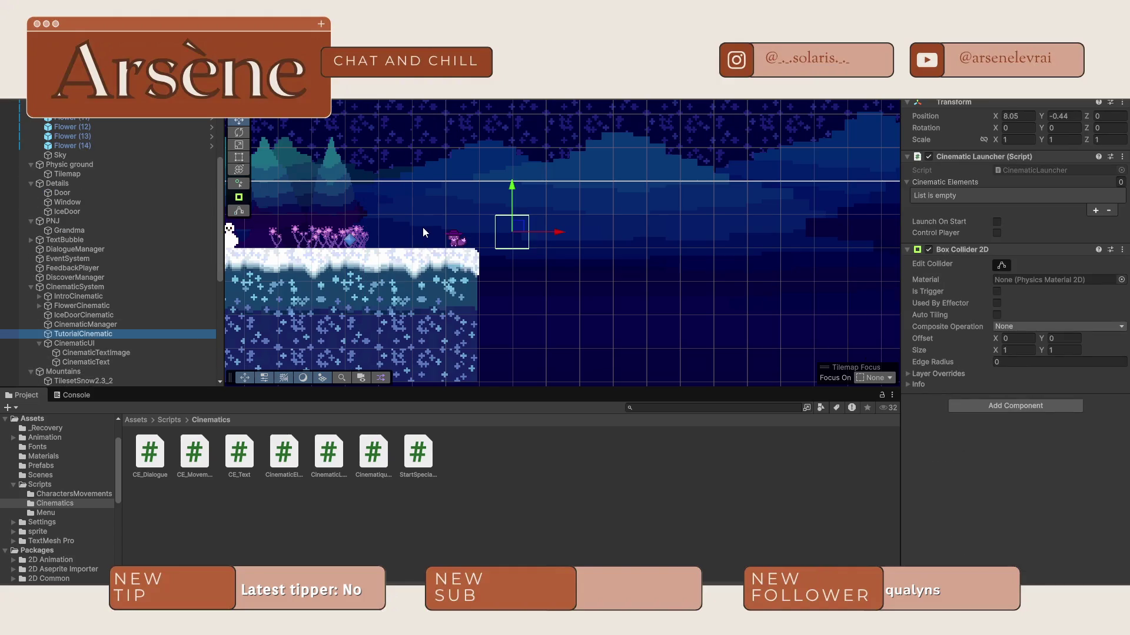
left_click_drag(558, 235, 541, 237)
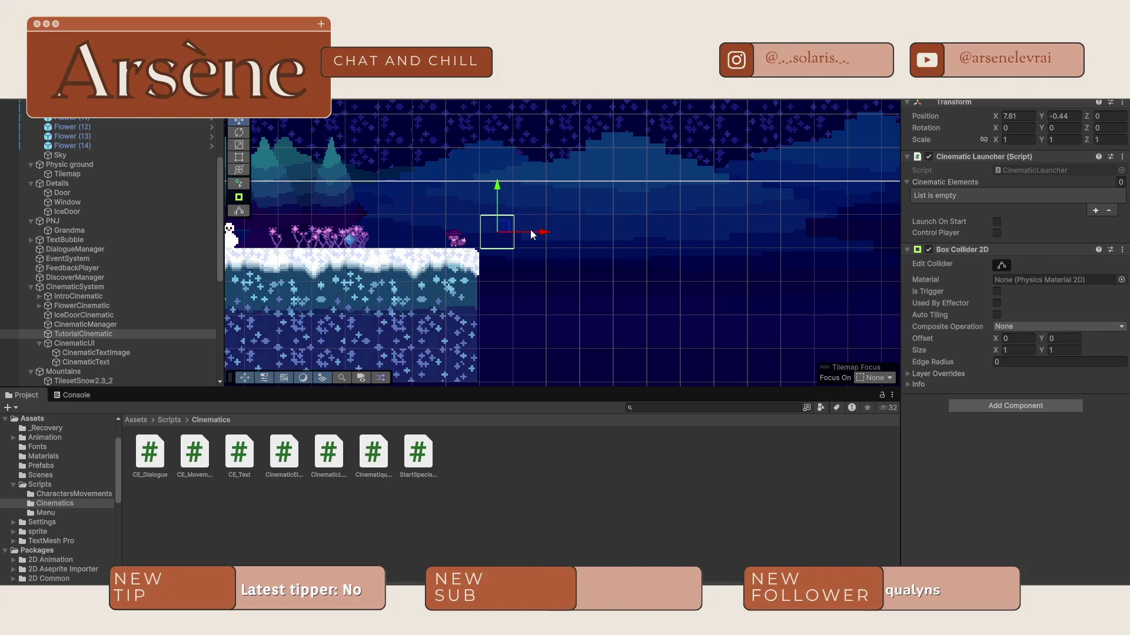
right_click(100, 334)
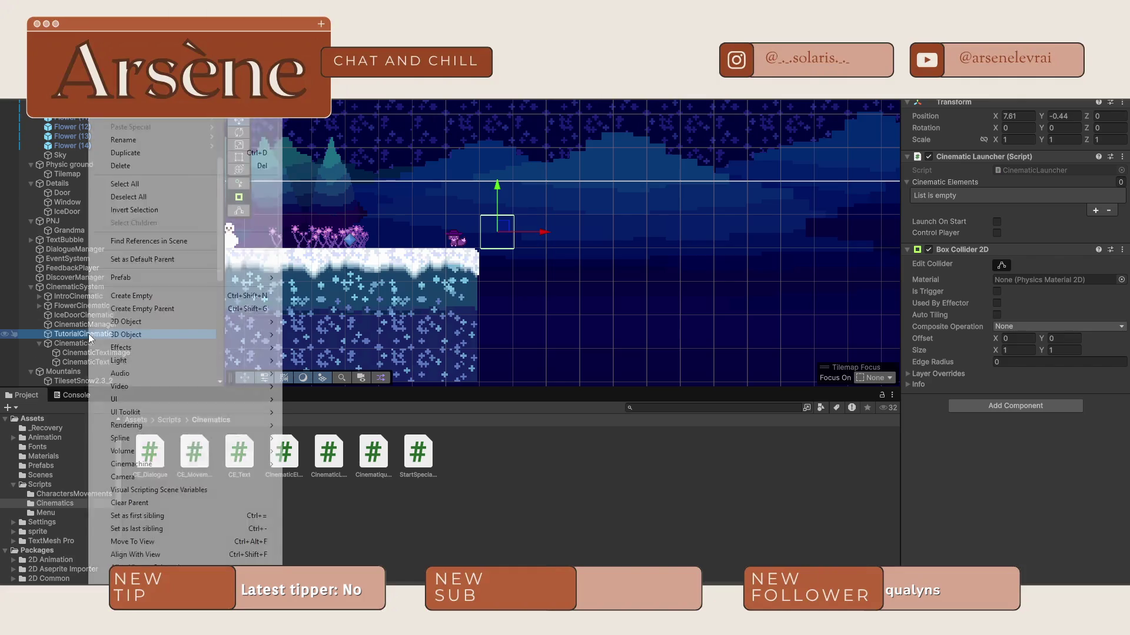
Step: Add a 'Steep (0)' child to TutorialCinematic with a CE_Movement script targeting Lulupin
left_click(165, 295)
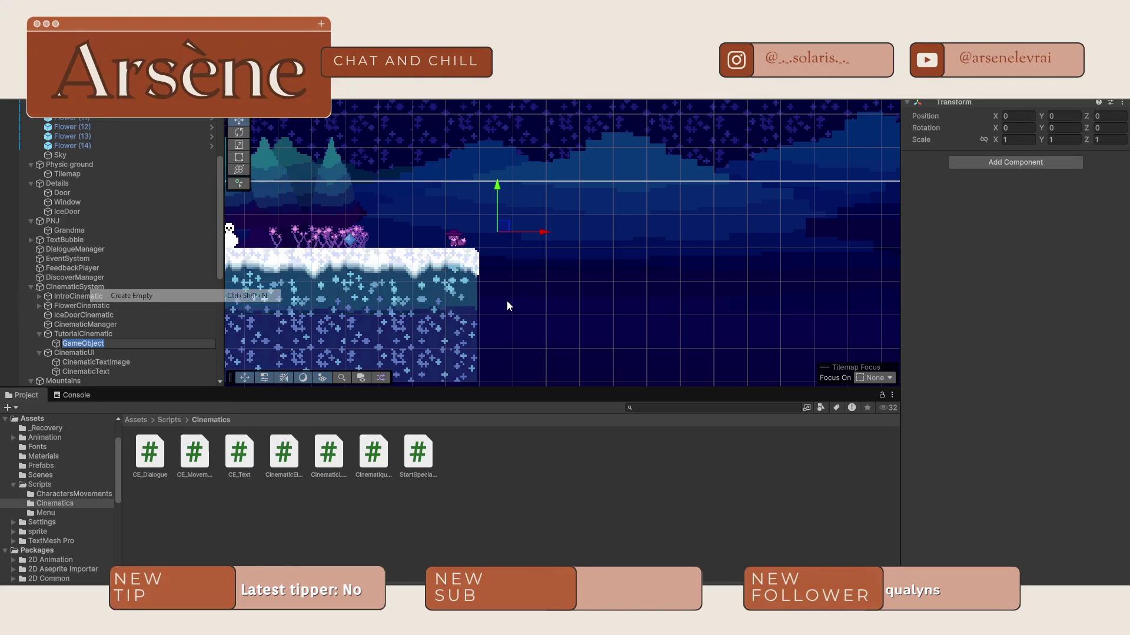
type("Steep")
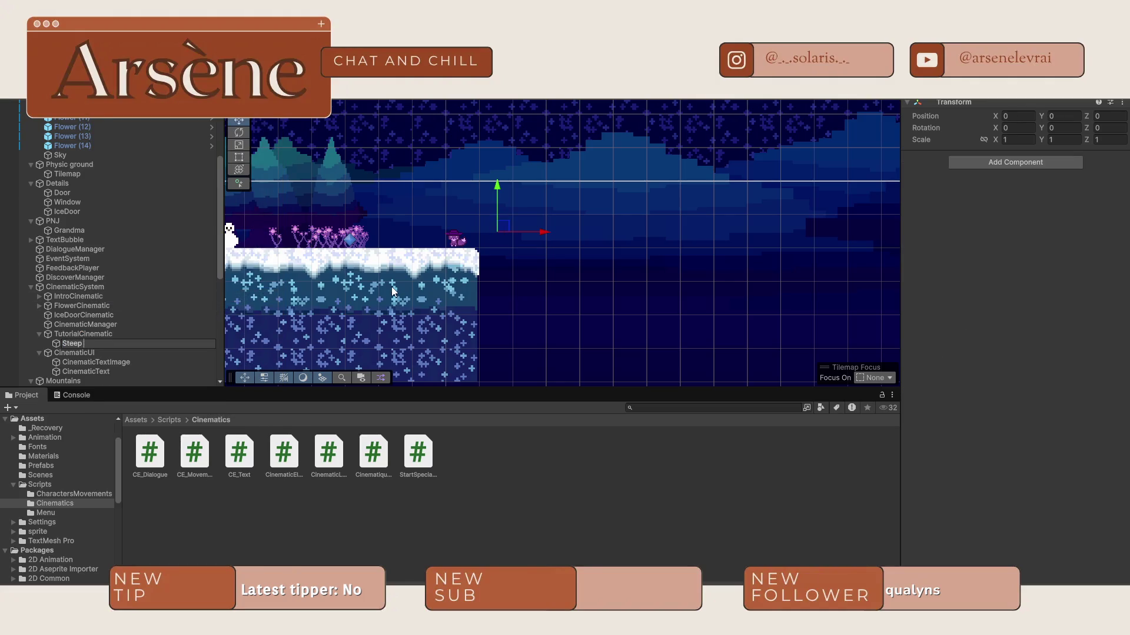
type(" (0")
key("Return")
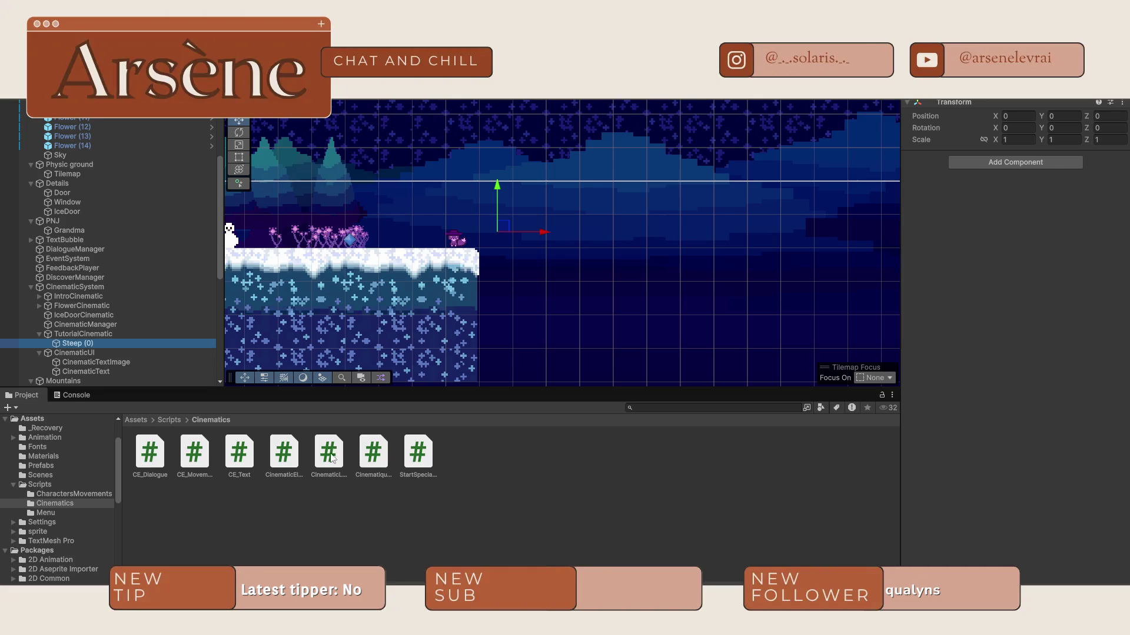
mouse_move(196, 469)
left_mouse_down()
mouse_move(1055, 346)
mouse_move(1022, 329)
left_mouse_up()
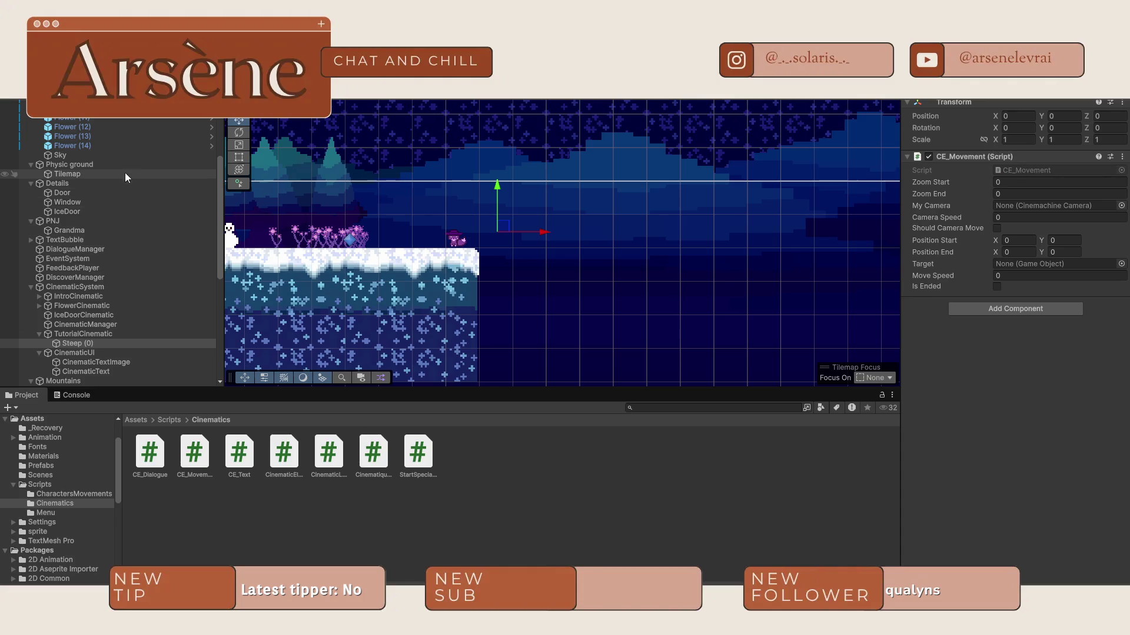
left_click(1121, 263)
type("lulu")
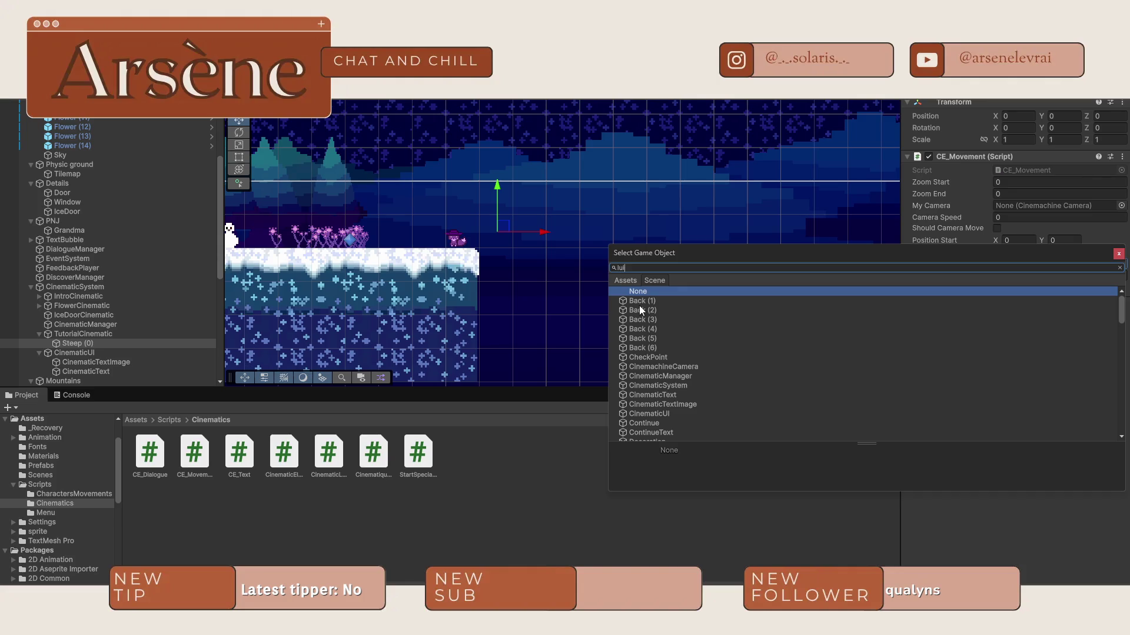
double_click(647, 301)
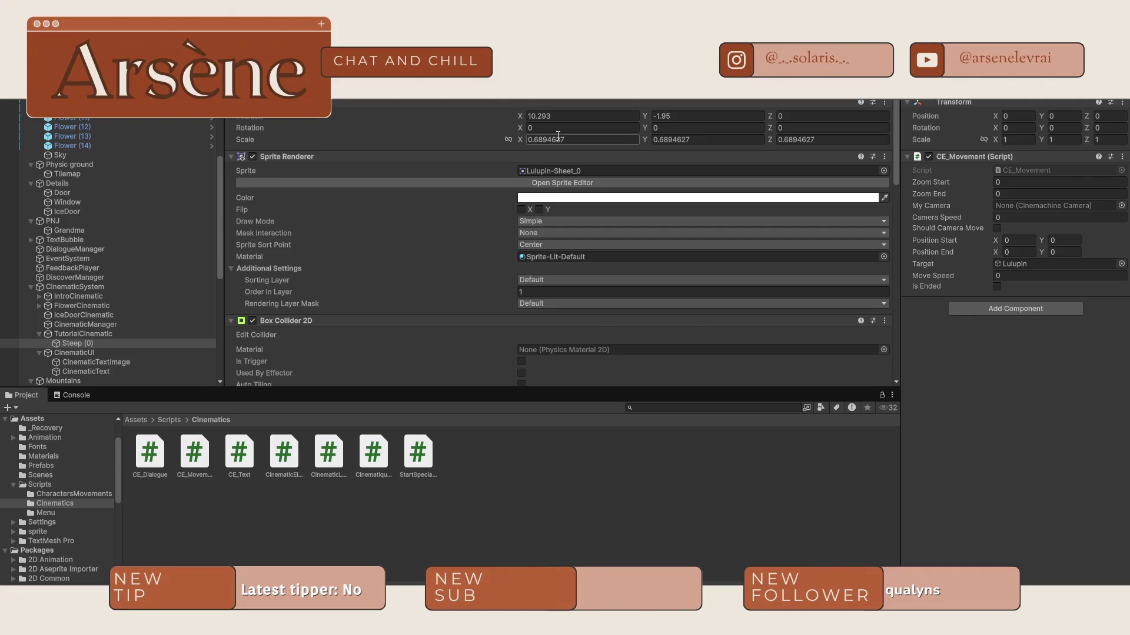
Step: Copy Lulupin's current position into Position Start (10.293, -1.95)
left_click(565, 116)
key("ctrl+c")
left_click(1021, 240)
key("ctrl+v")
left_click(680, 126)
left_click(680, 116)
key("ctrl+c")
left_click(1059, 240)
key("ctrl+v")
Step: Drag Lulupin up to the top right of the level in the Scene view
key("ctrl+1")
left_click(499, 248)
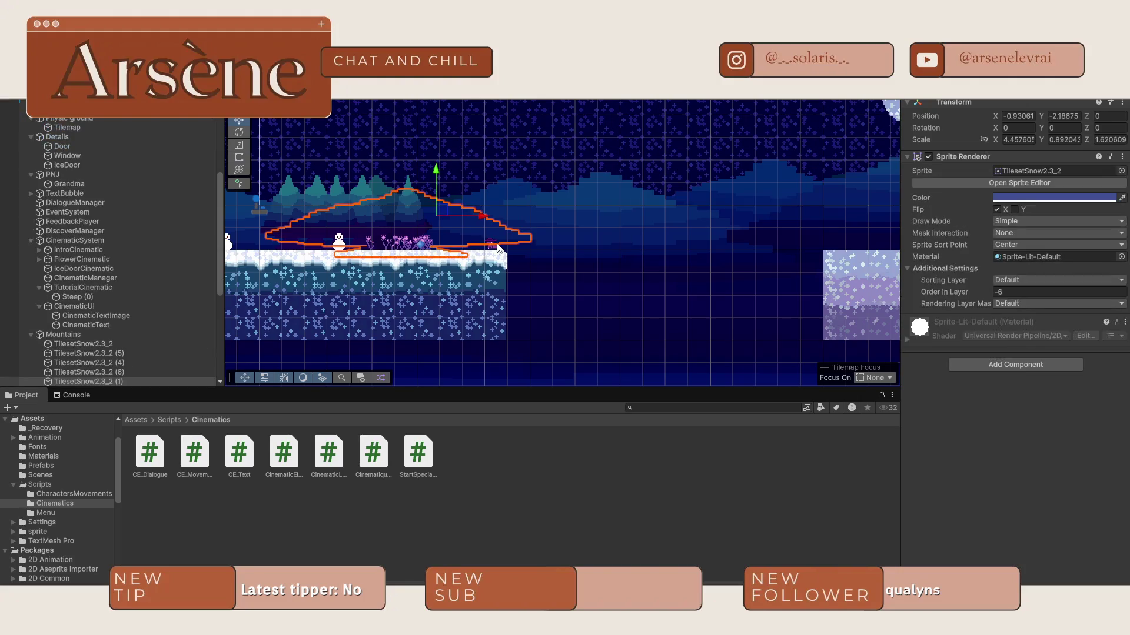
left_click(499, 247)
mouse_move(524, 230)
left_mouse_down()
mouse_move(805, 141)
mouse_move(843, 109)
left_mouse_up()
scroll(118, 333, "down", 5)
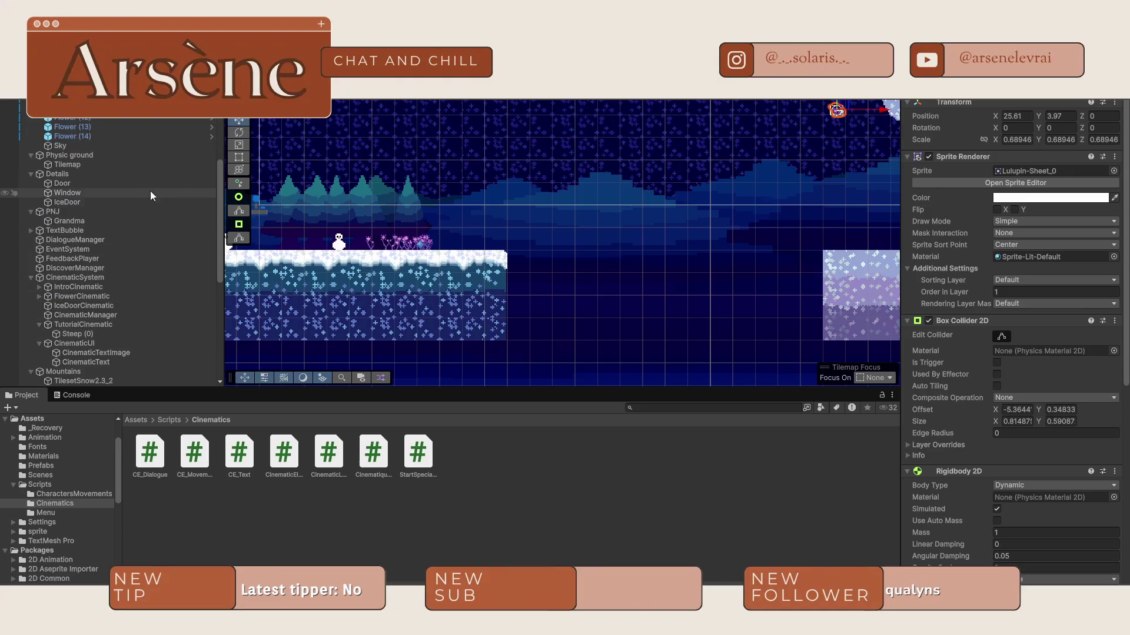
left_click(306, 90)
scroll(1058, 386, "down", 10)
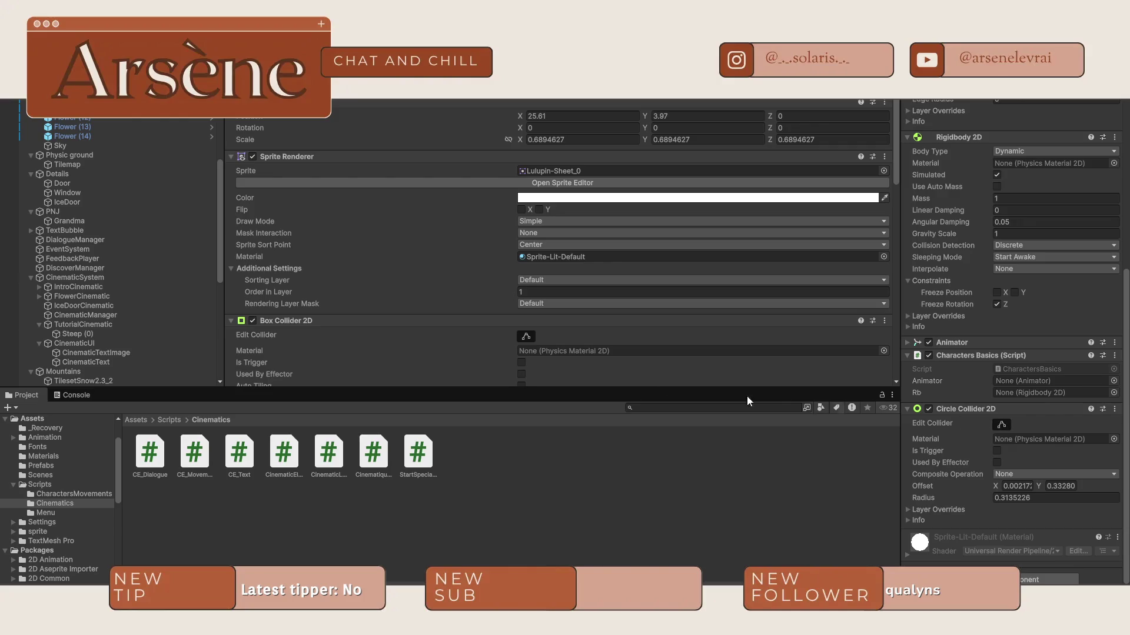
scroll(108, 253, "down", 8)
scroll(90, 326, "up", 6)
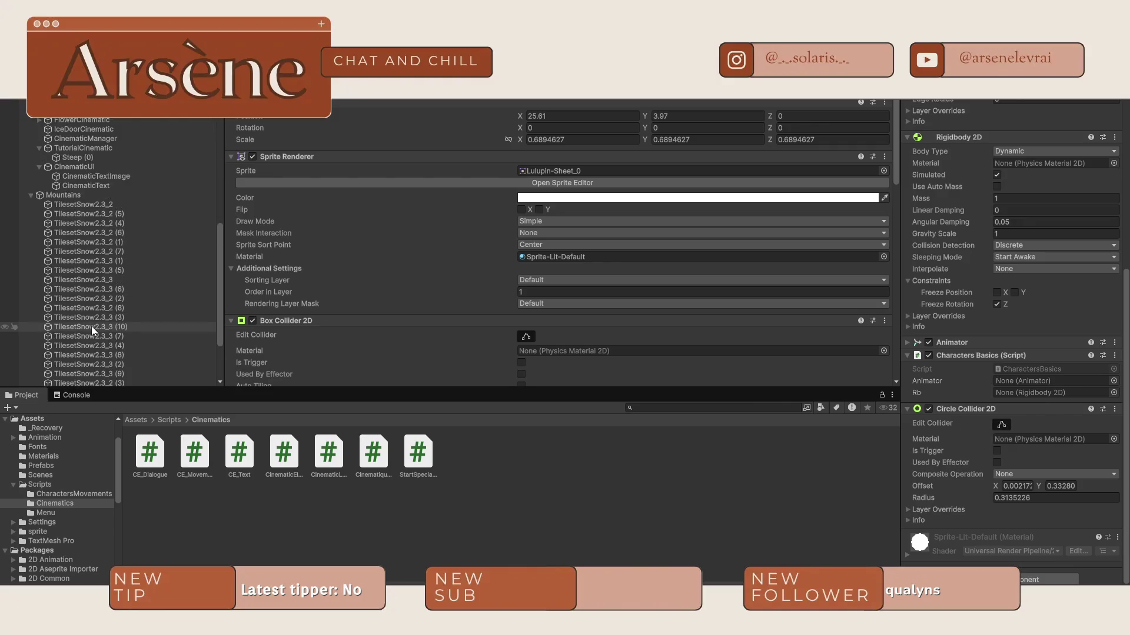
Step: Copy Lulupin's new position into the step's Position End (25.61, 3.97)
left_click(79, 192)
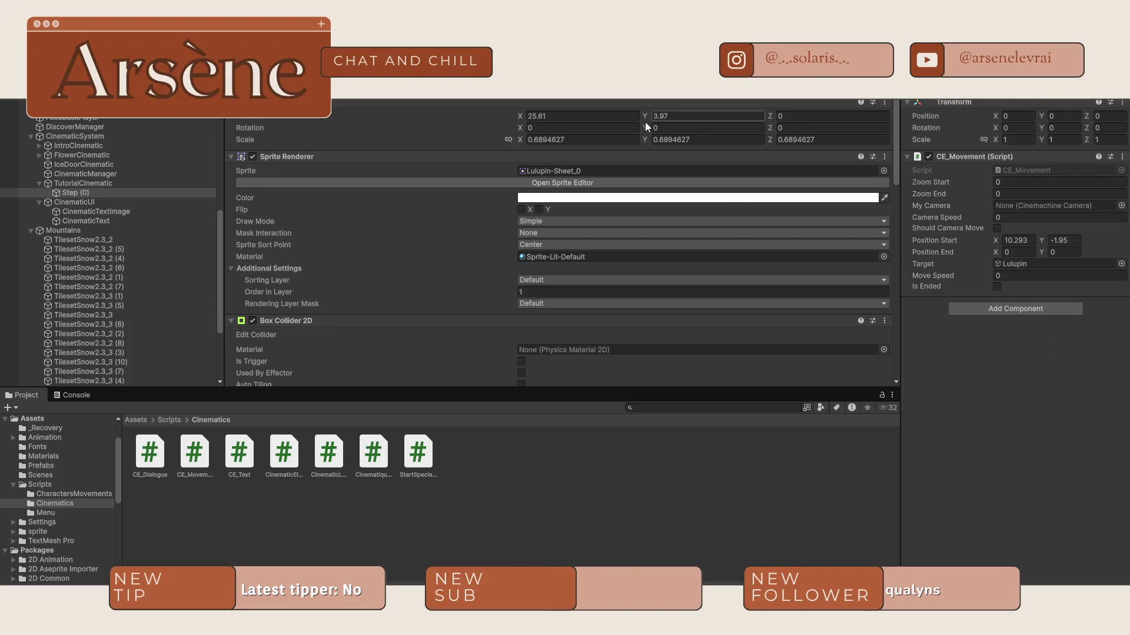
left_click(605, 120)
left_click(1015, 252)
key("ctrl+v")
left_click(740, 118)
left_click(1080, 251)
key("ctrl+v")
key("ctrl+1")
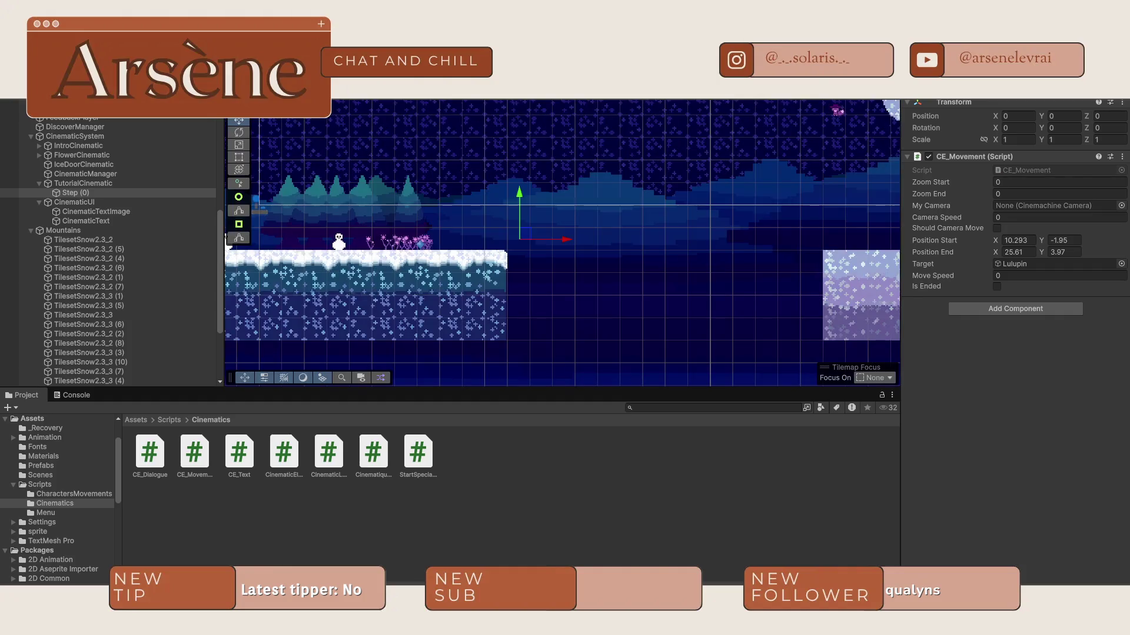
left_click(836, 117)
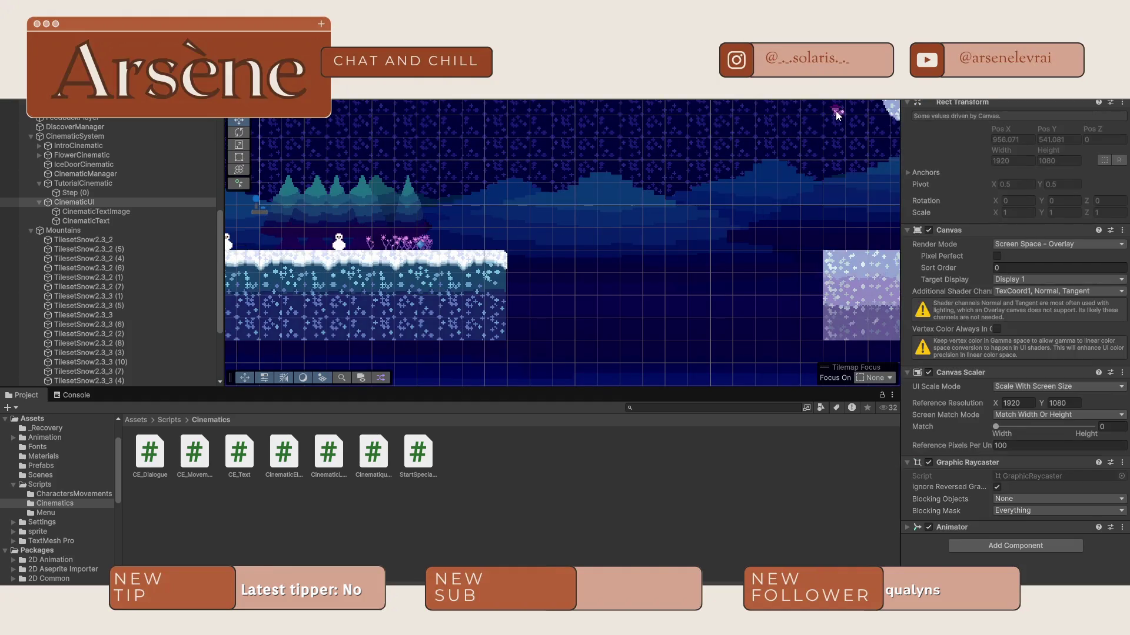
Step: Drag Lulupin back down onto the snowy ground beside the other characters, nudging it right
left_click(837, 115)
mouse_move(843, 113)
left_mouse_down()
mouse_move(763, 150)
mouse_move(280, 267)
mouse_move(292, 246)
mouse_move(468, 286)
left_mouse_up()
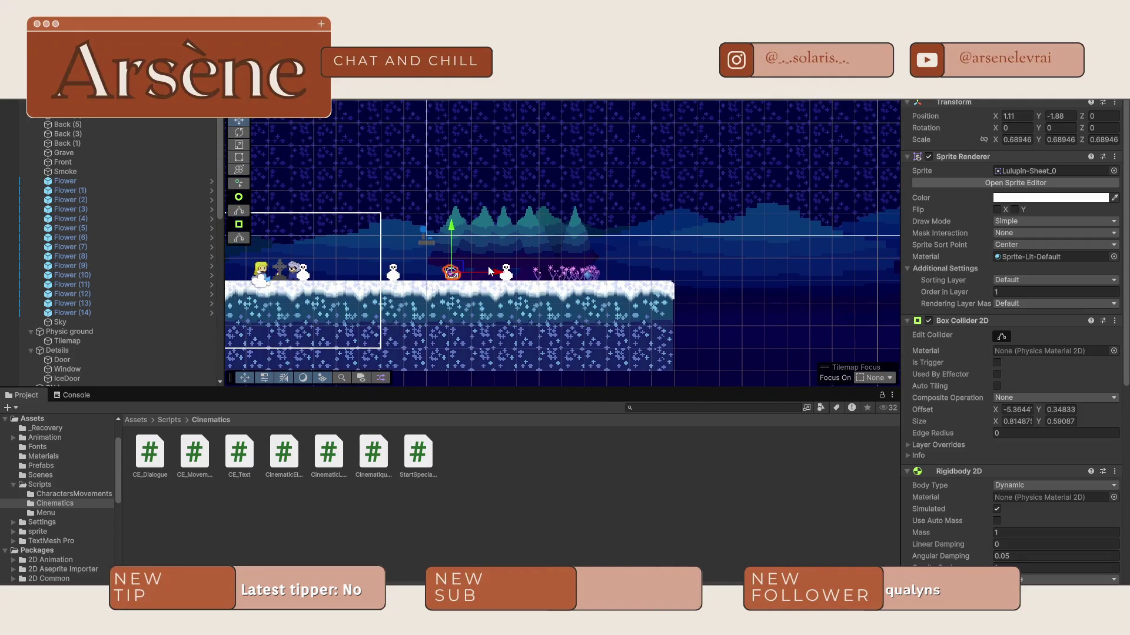
left_click(431, 278)
left_click(450, 277)
scroll(451, 280, "up", 2)
mouse_move(498, 273)
left_mouse_down()
mouse_move(566, 272)
mouse_move(523, 259)
left_mouse_up()
scroll(521, 285, "up", 3)
scroll(520, 287, "up", 1)
left_click(531, 322)
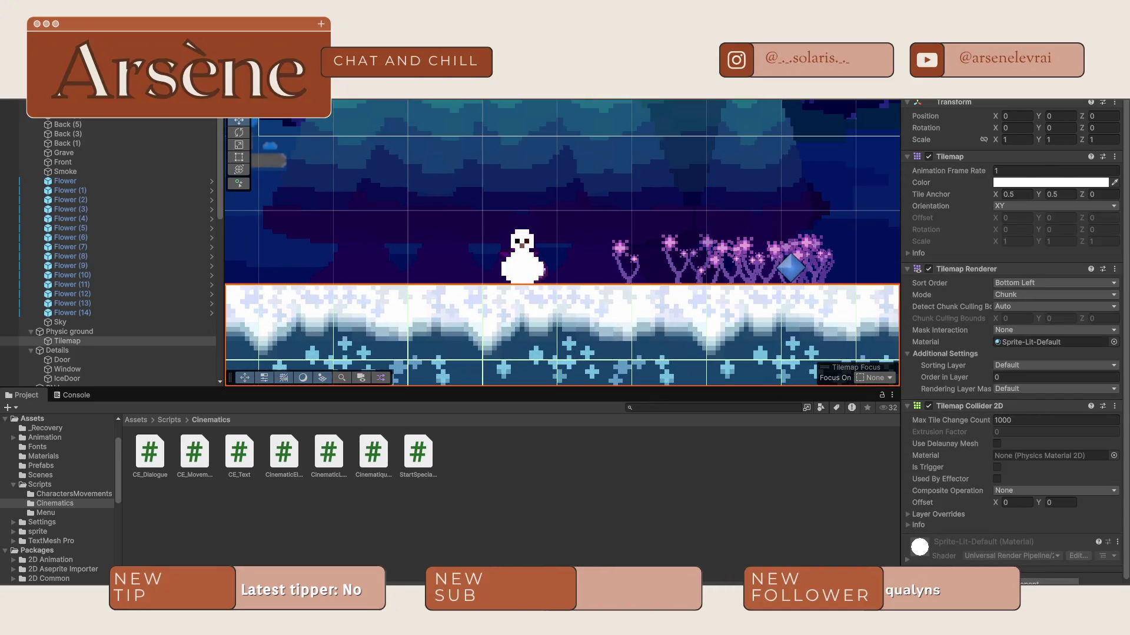
Step: Run a short play-mode test of the scene and stop it
key("ctrl+p")
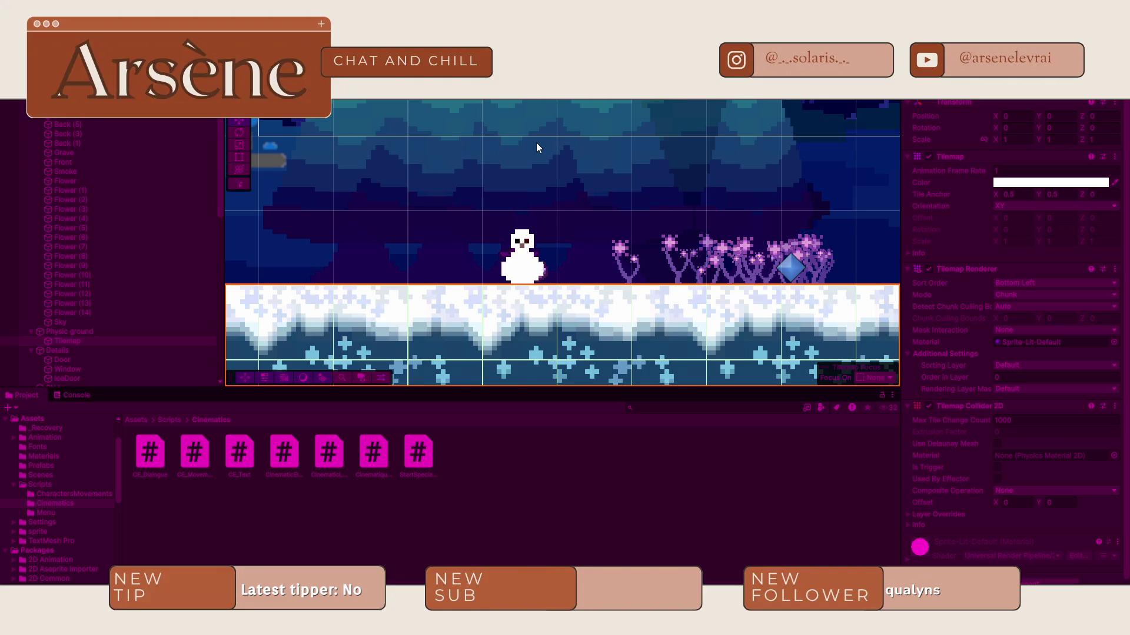
key("ctrl+p")
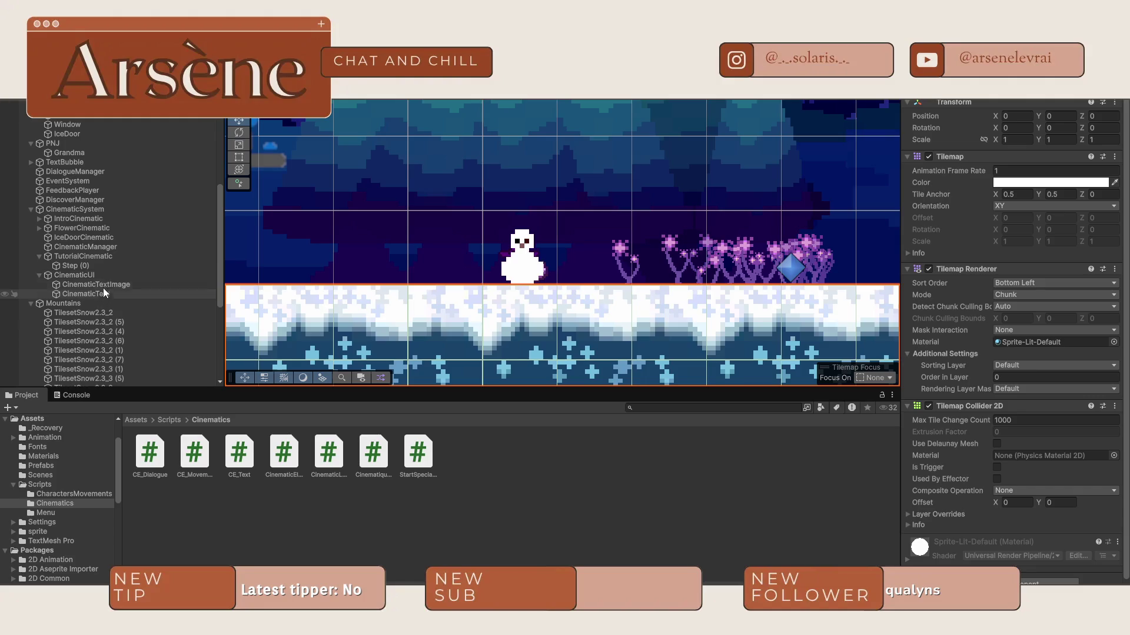
left_click(92, 223)
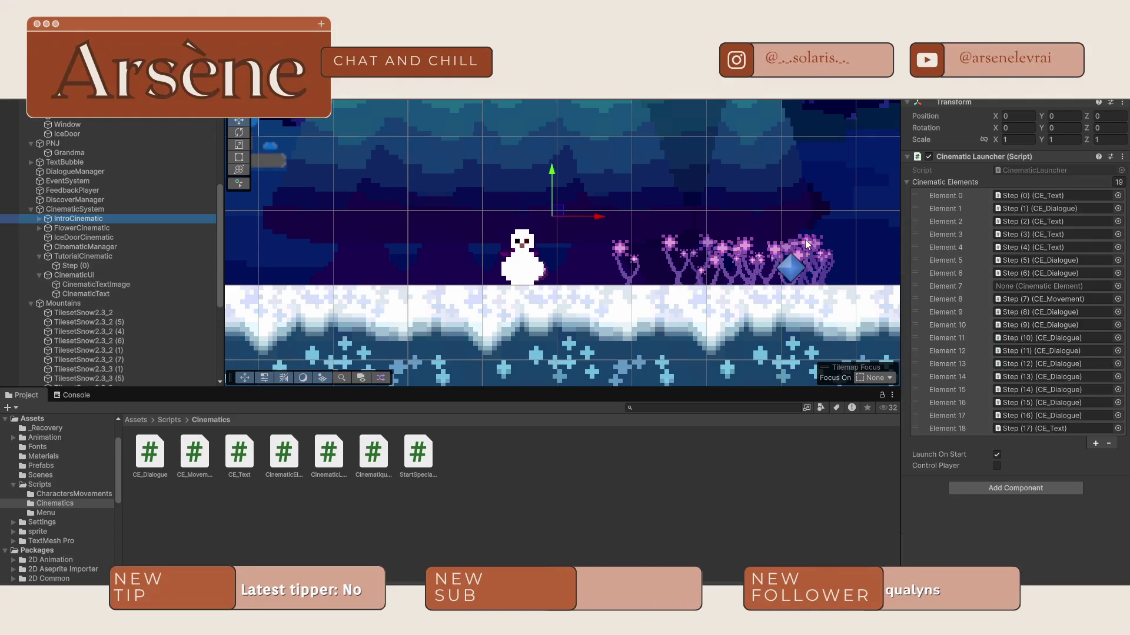
Step: Uncheck IntroCinematic's Launch On Start, then playtest, advancing two dialogue lines, and stop
left_click(997, 456)
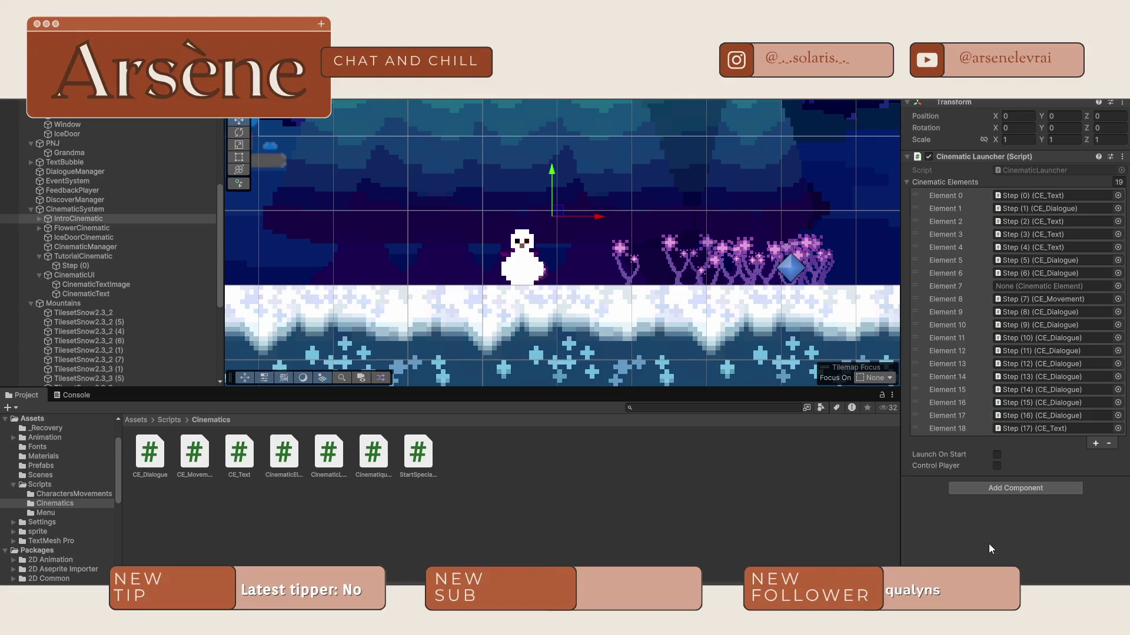
key("ctrl+p")
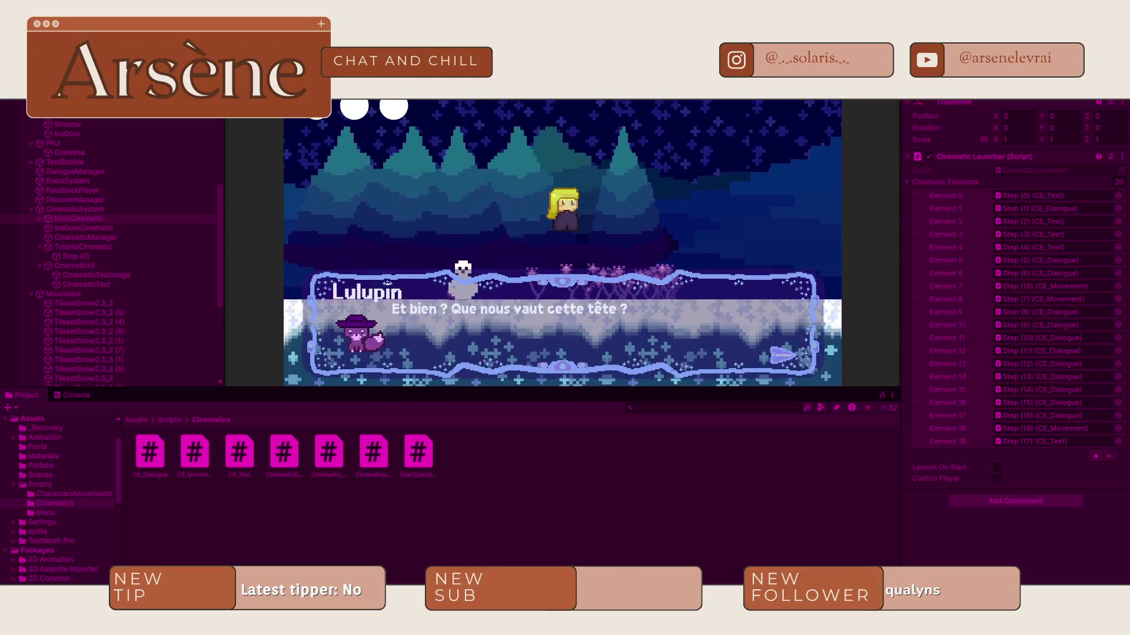
key("space")
key("space")
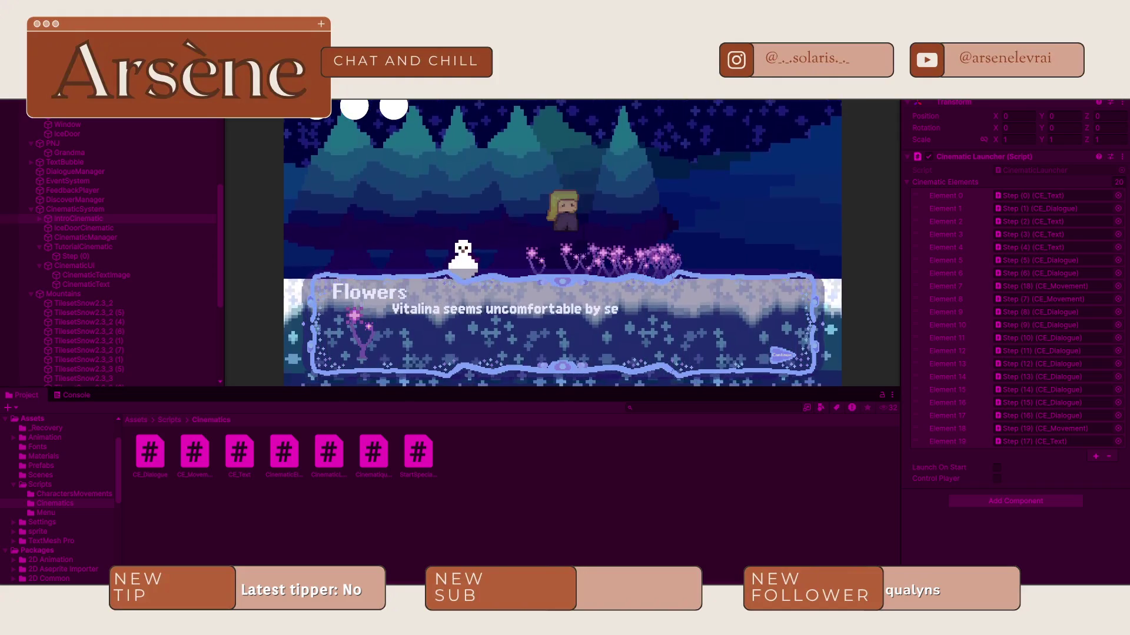
key("space")
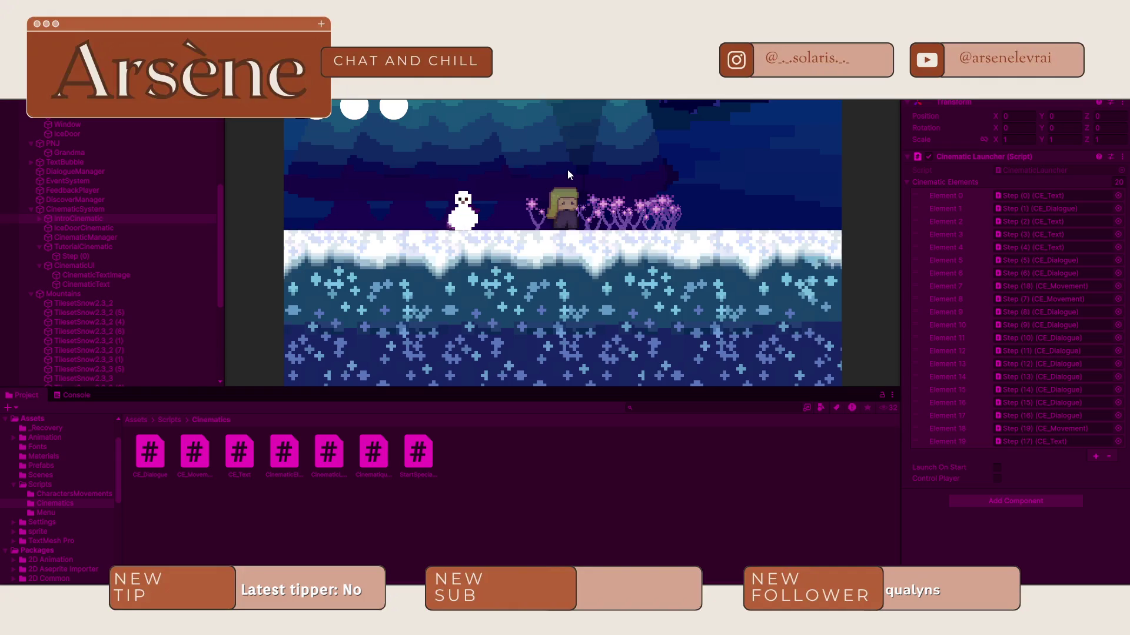
key("ctrl+p")
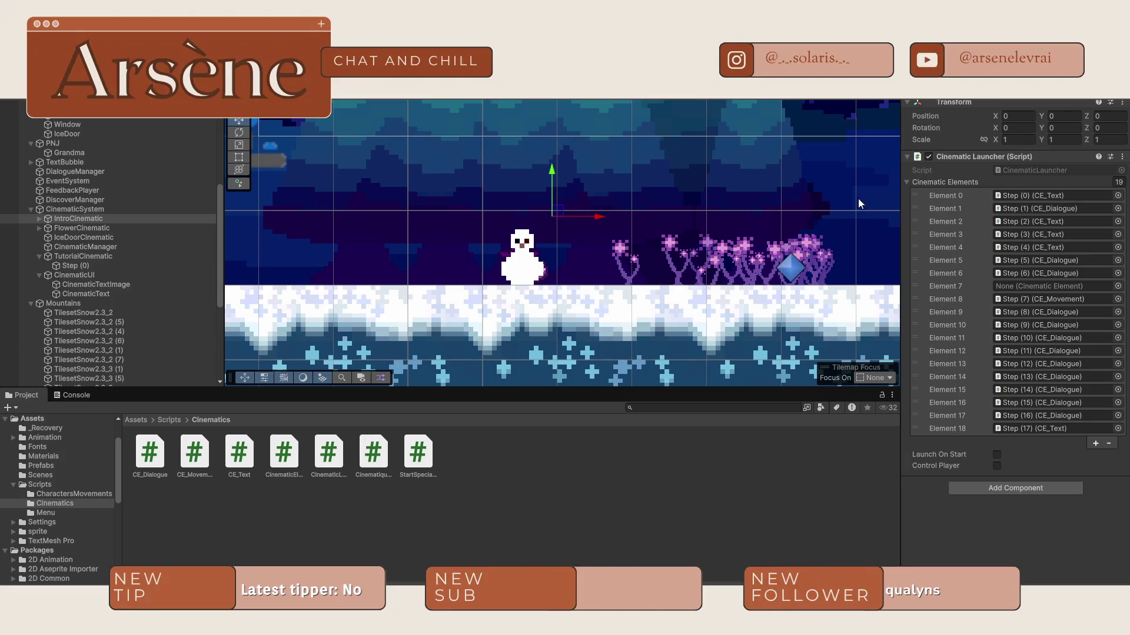
Step: Play again and move TutorialCinematic above IceDoorCinematic, checking FlowerCinematic's Step (3)
key("ctrl+p")
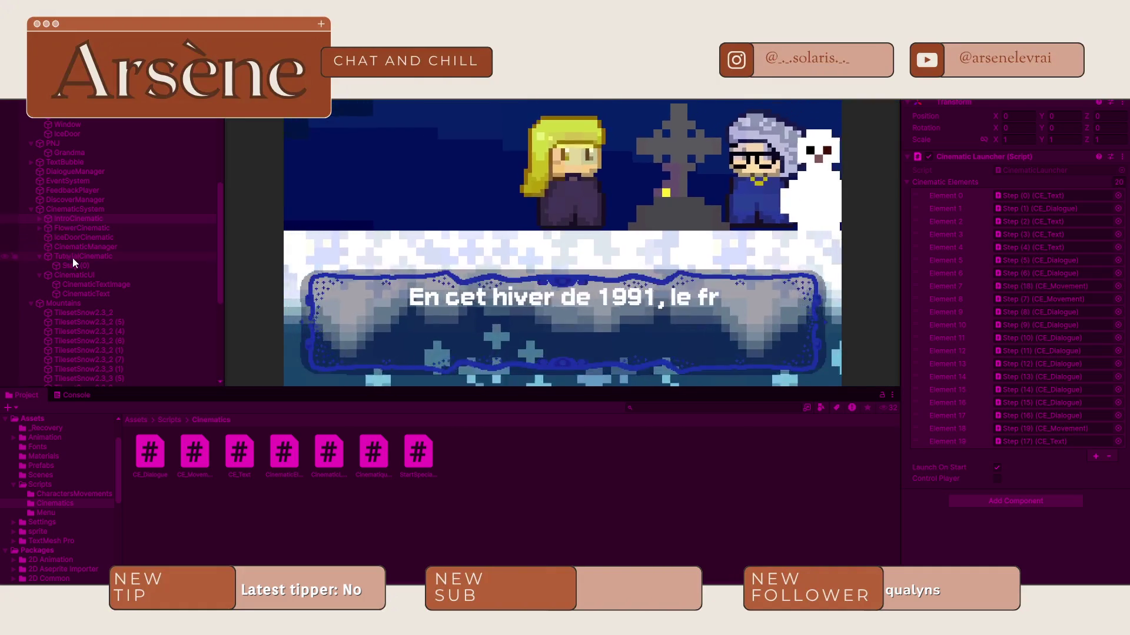
left_click(39, 256)
mouse_move(54, 256)
left_mouse_down()
mouse_move(69, 254)
mouse_move(73, 231)
mouse_move(62, 233)
left_mouse_up()
left_click(39, 228)
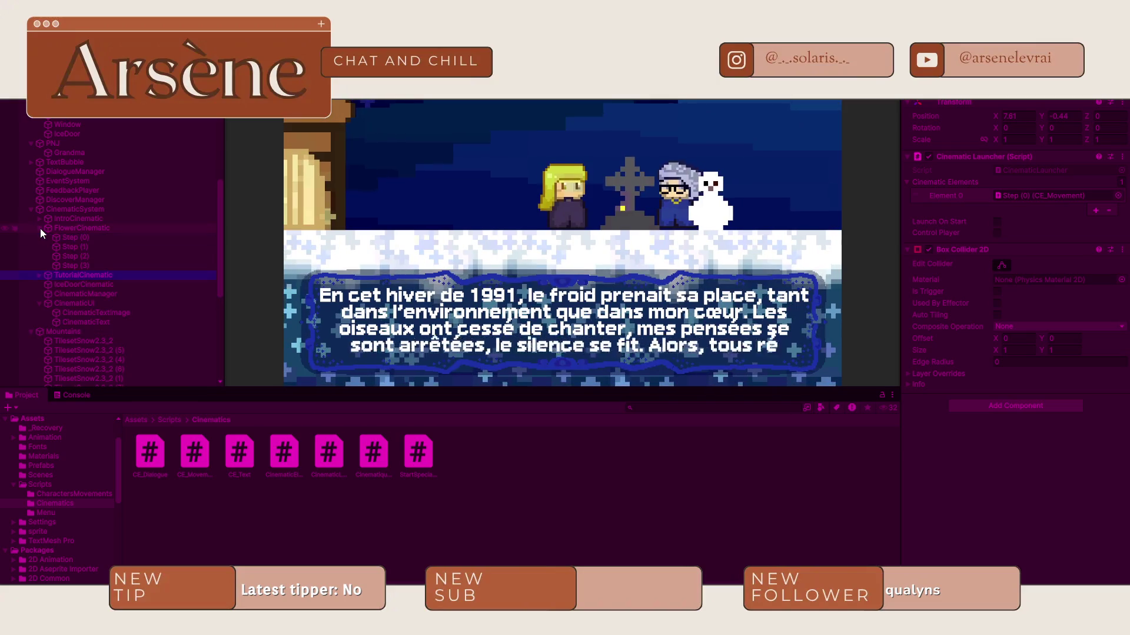
left_click(71, 266)
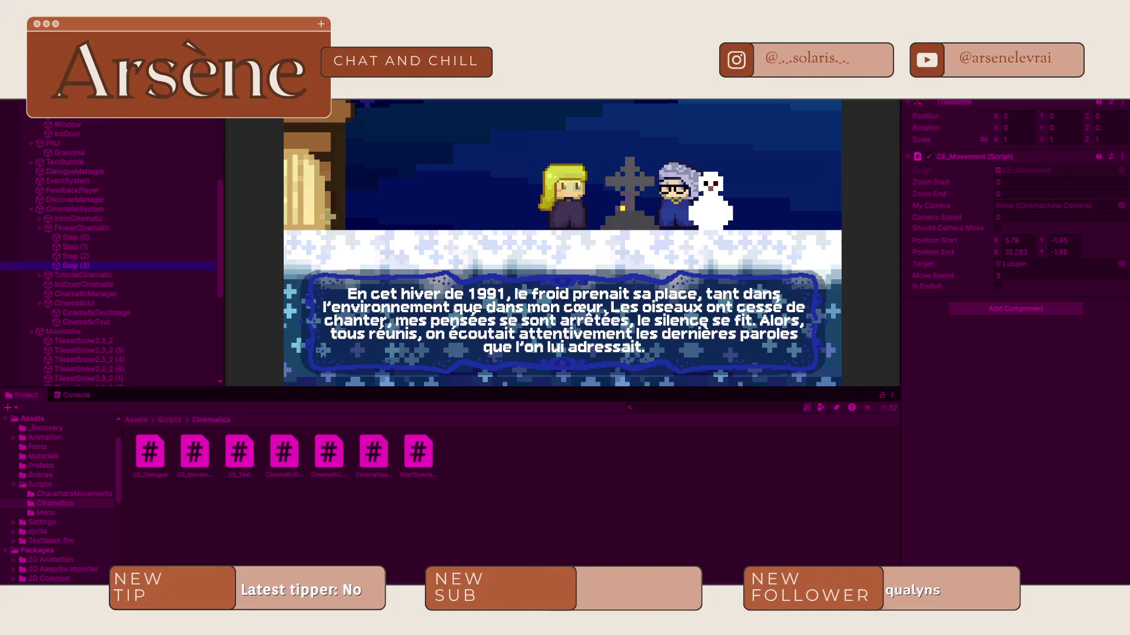
left_click(521, 158)
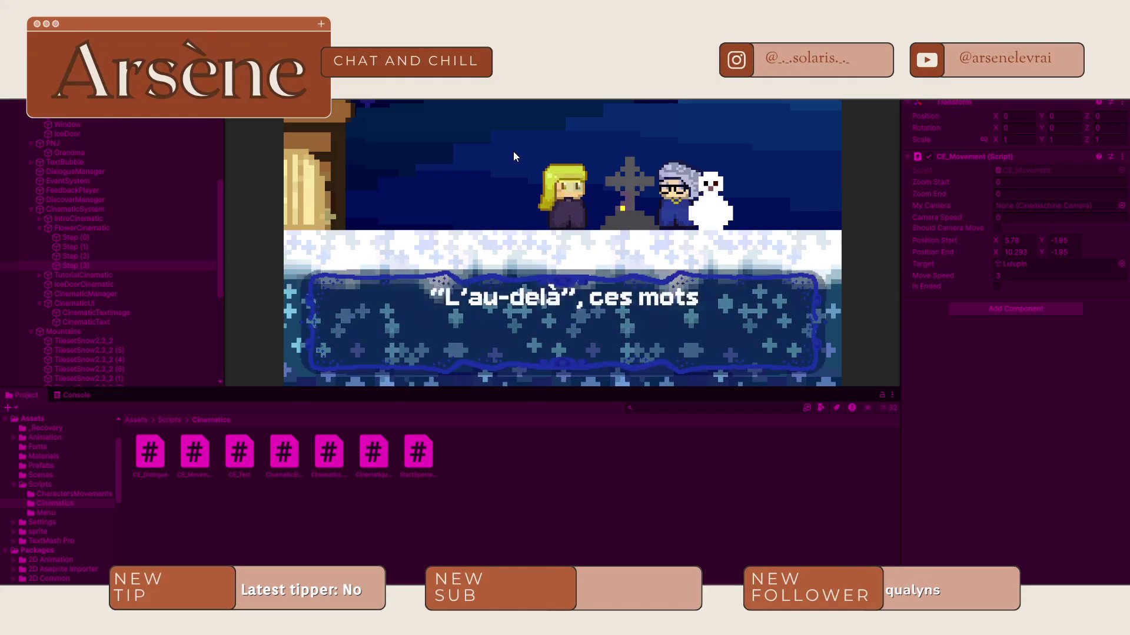
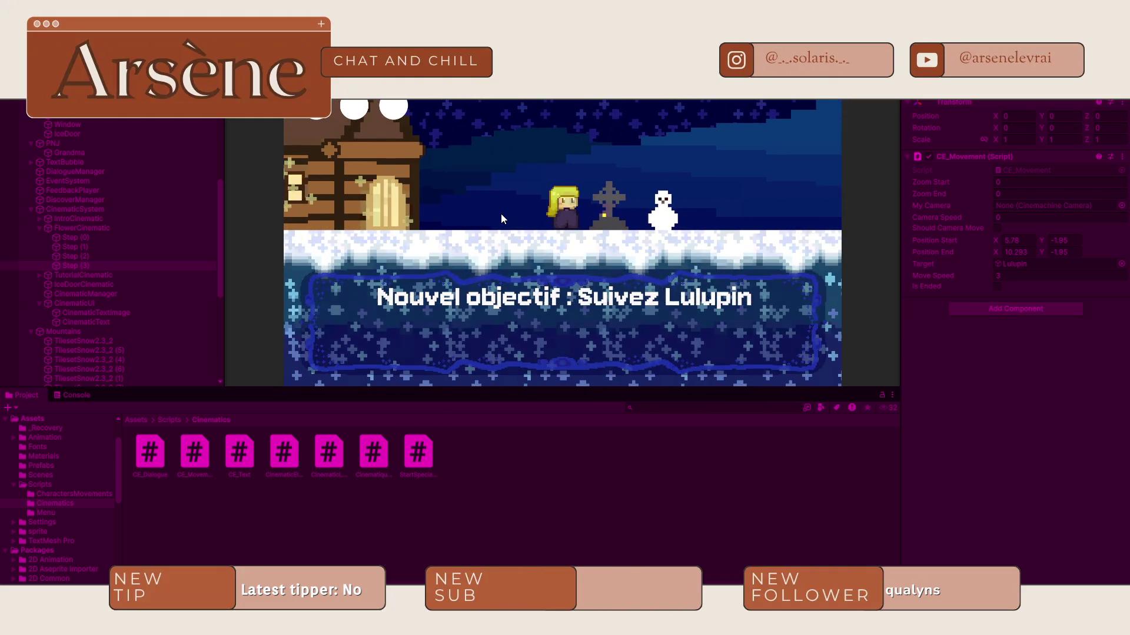
Step: Walk right to the flower patch, close the Flowers narration, browse the Hierarchy, then stop Play mode
key("Right")
key("Right")
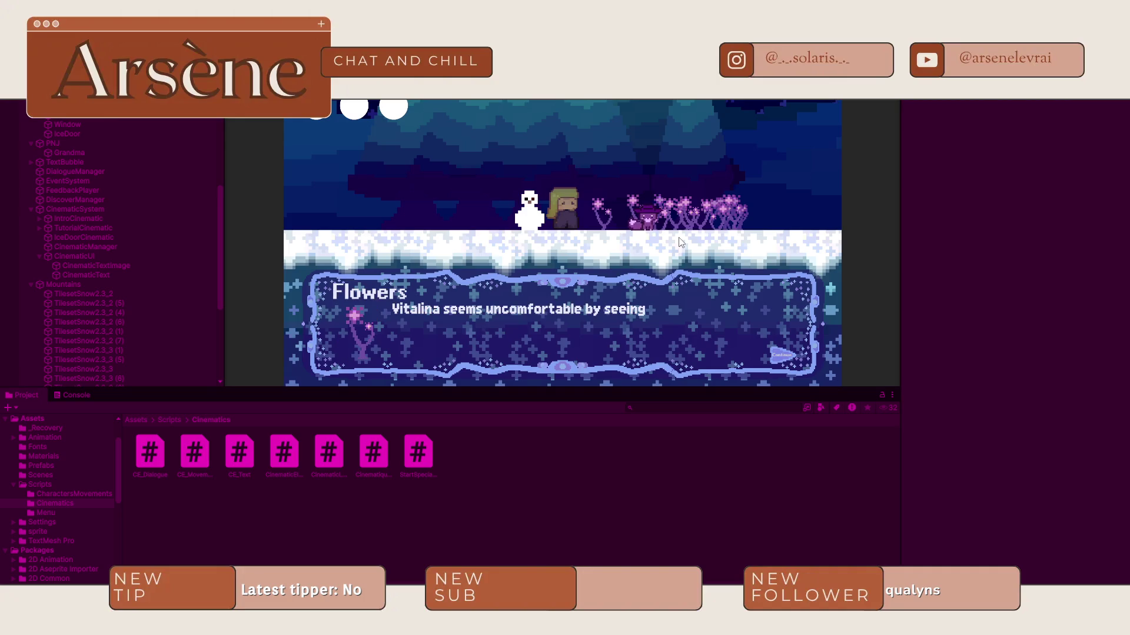
key("space")
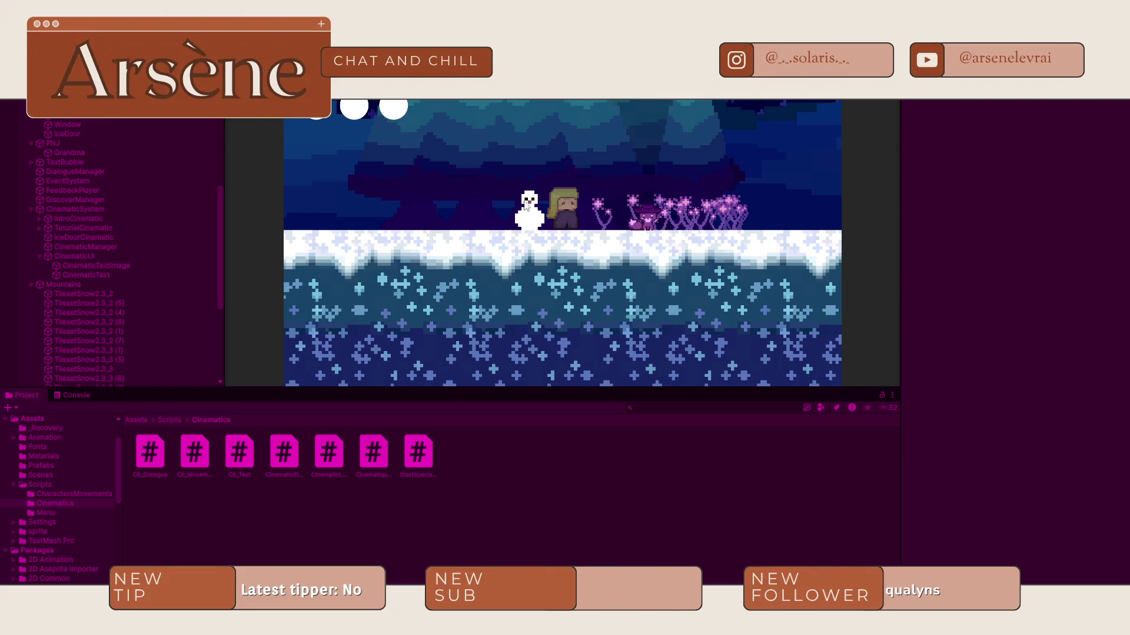
scroll(141, 229, "down", 6)
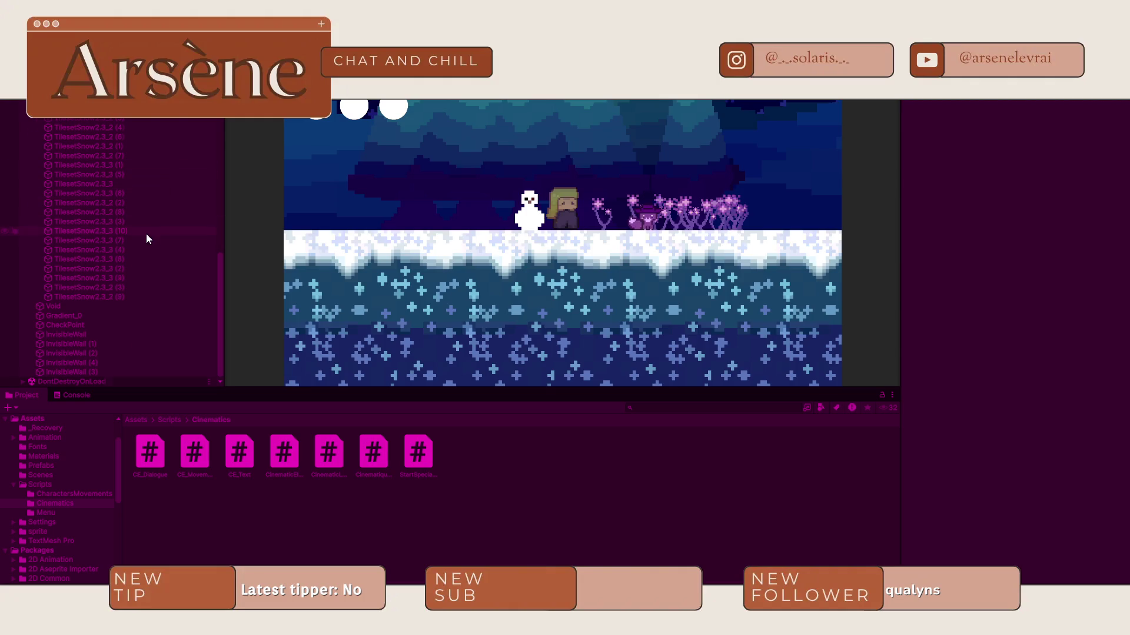
scroll(141, 230, "up", 6)
scroll(88, 153, "down", 5)
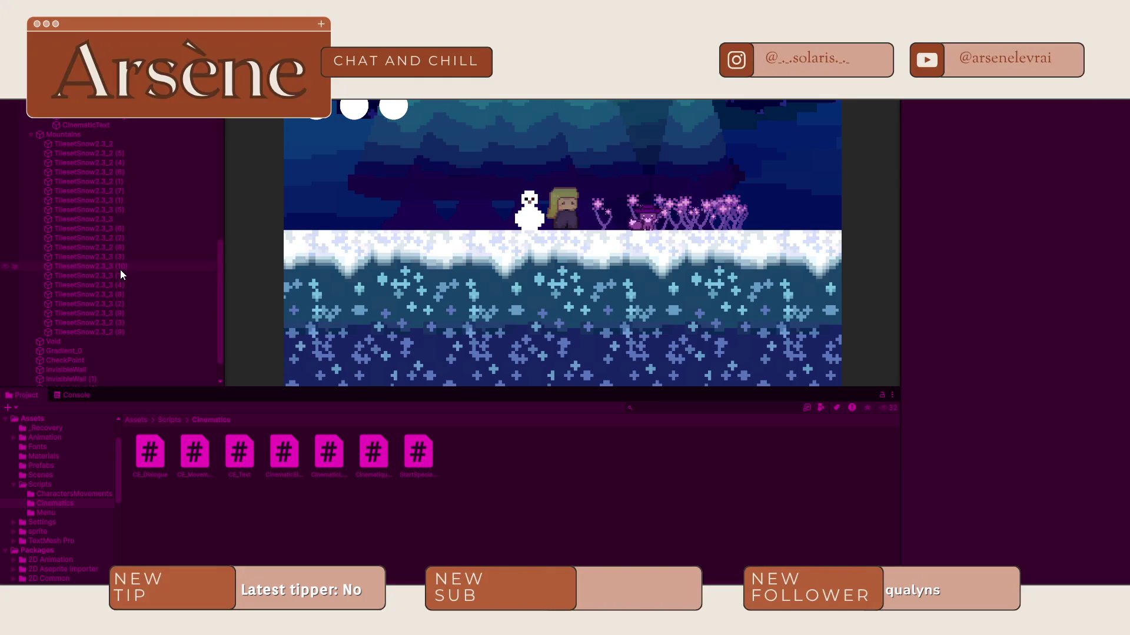
scroll(120, 267, "up", 1)
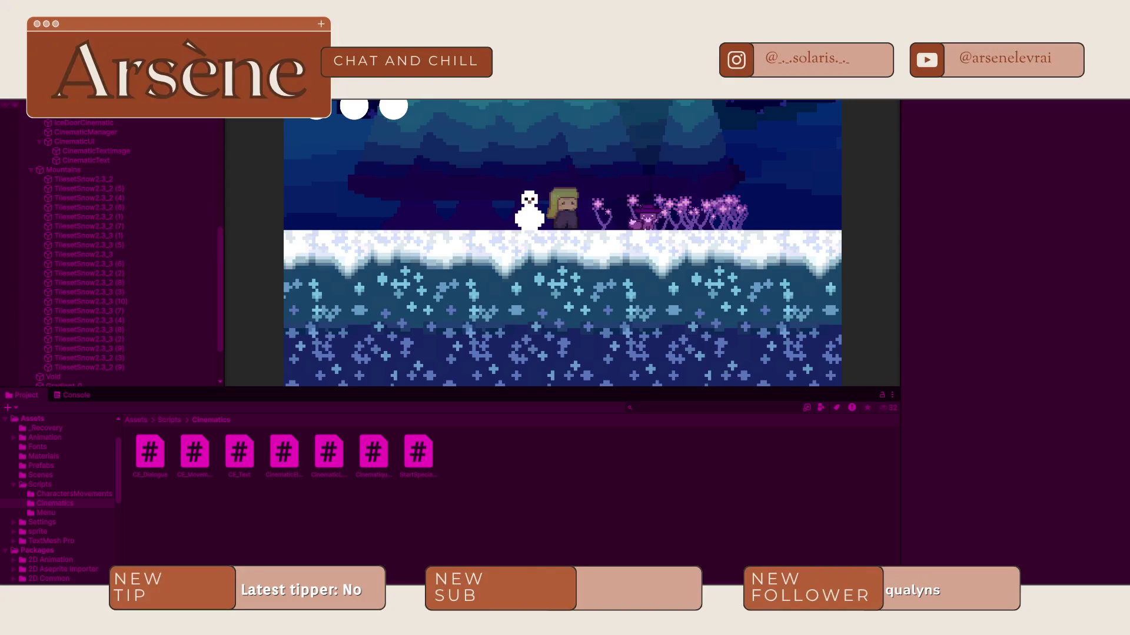
scroll(43, 121, "up", 1)
scroll(42, 132, "down", 1)
scroll(59, 177, "up", 5)
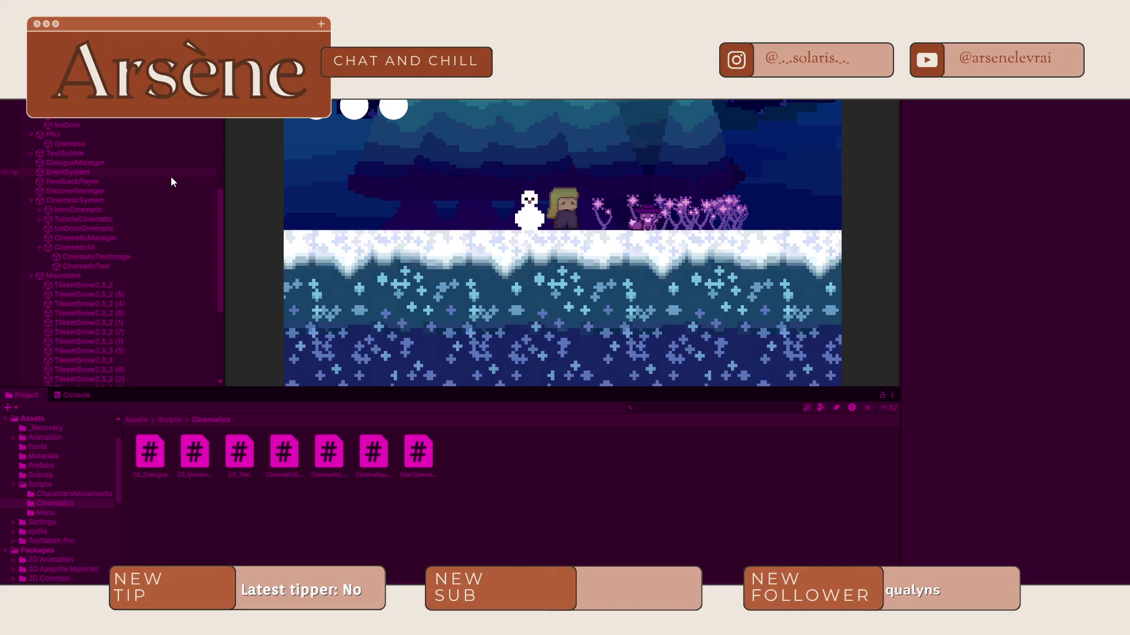
scroll(172, 182, "down", 10)
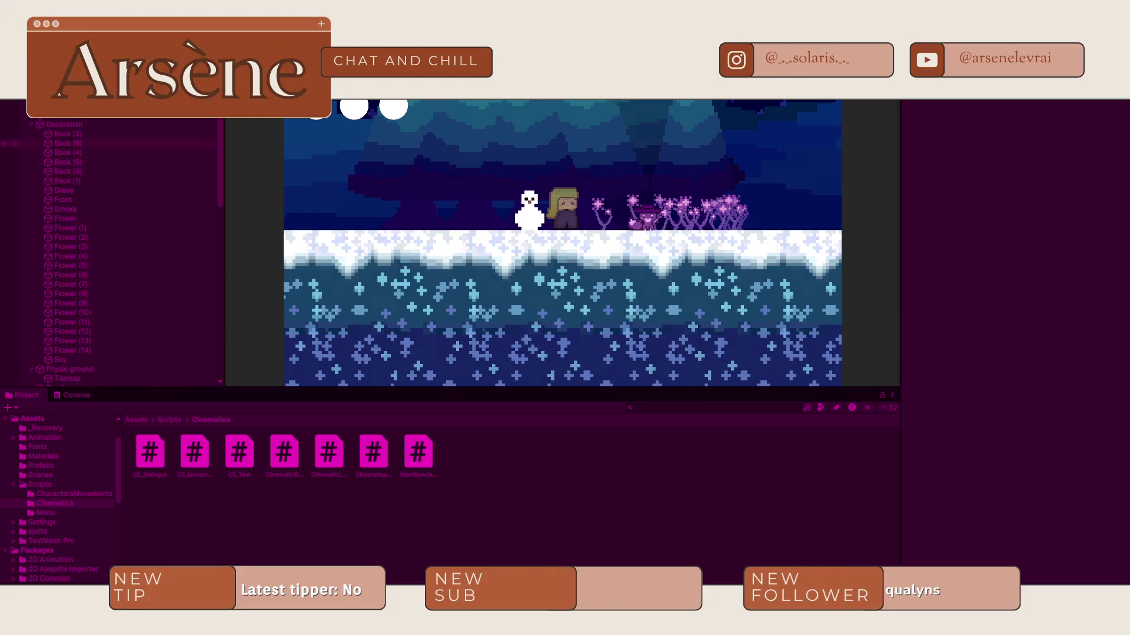
scroll(62, 251, "down", 10)
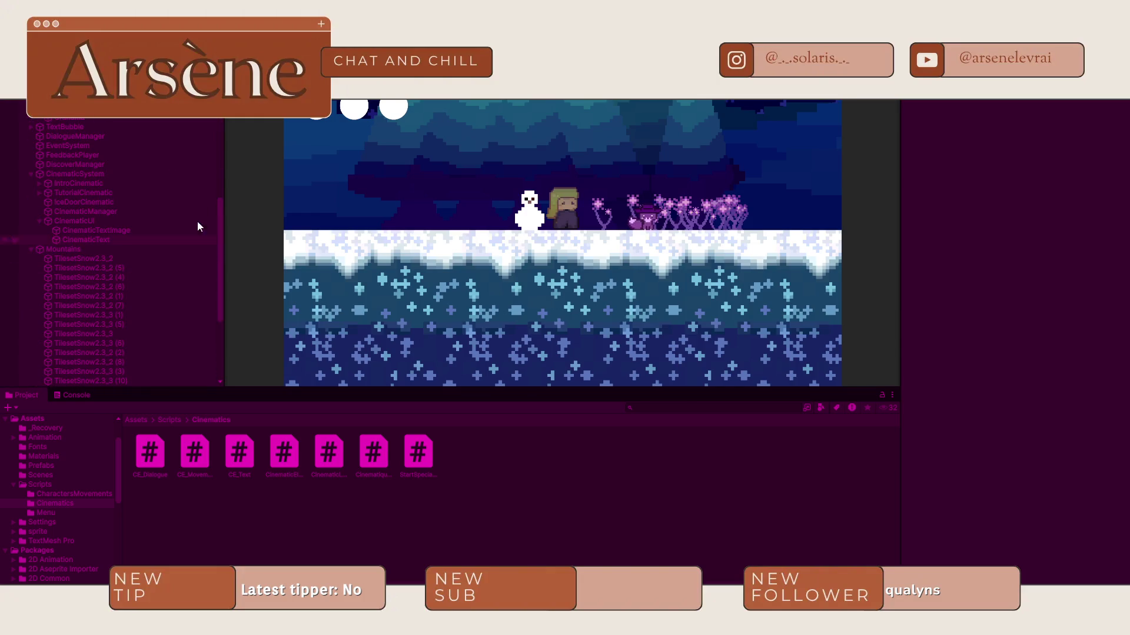
key("ctrl+p")
Step: Select FlowerCinematic, pan the Scene view to the flower patch, and restart Play mode
left_click(85, 193)
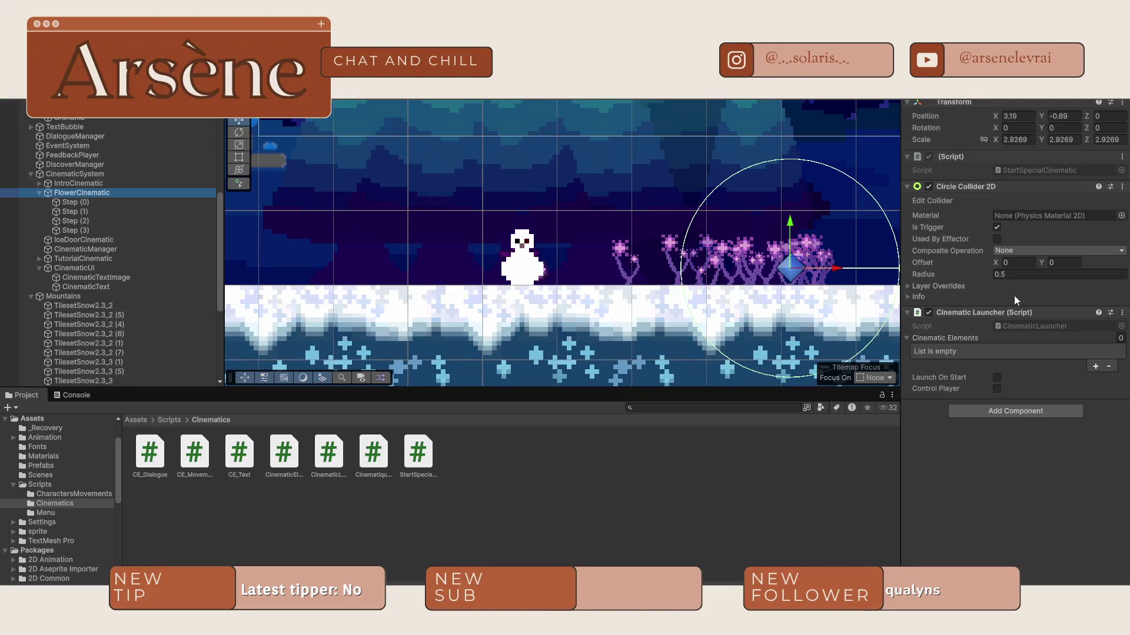
scroll(676, 265, "down", 3)
scroll(648, 253, "up", 4)
left_click_drag(379, 224, 585, 233)
key("ctrl+p")
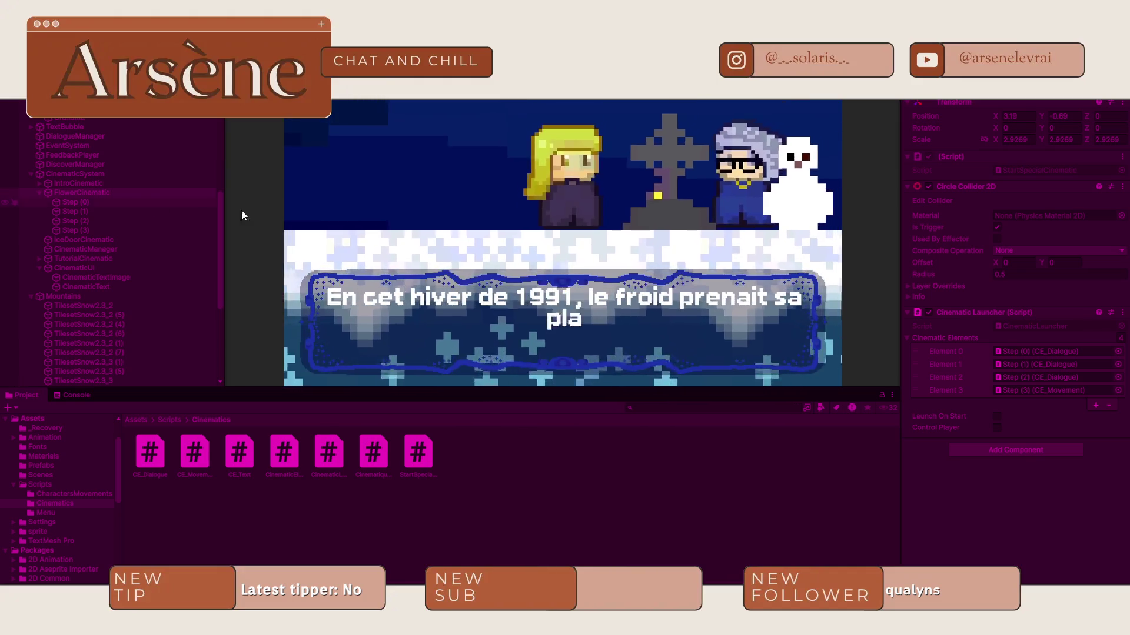
Step: Check Step (3)'s movement settings, click through the opening cinematic, and show the Console
left_click(106, 231)
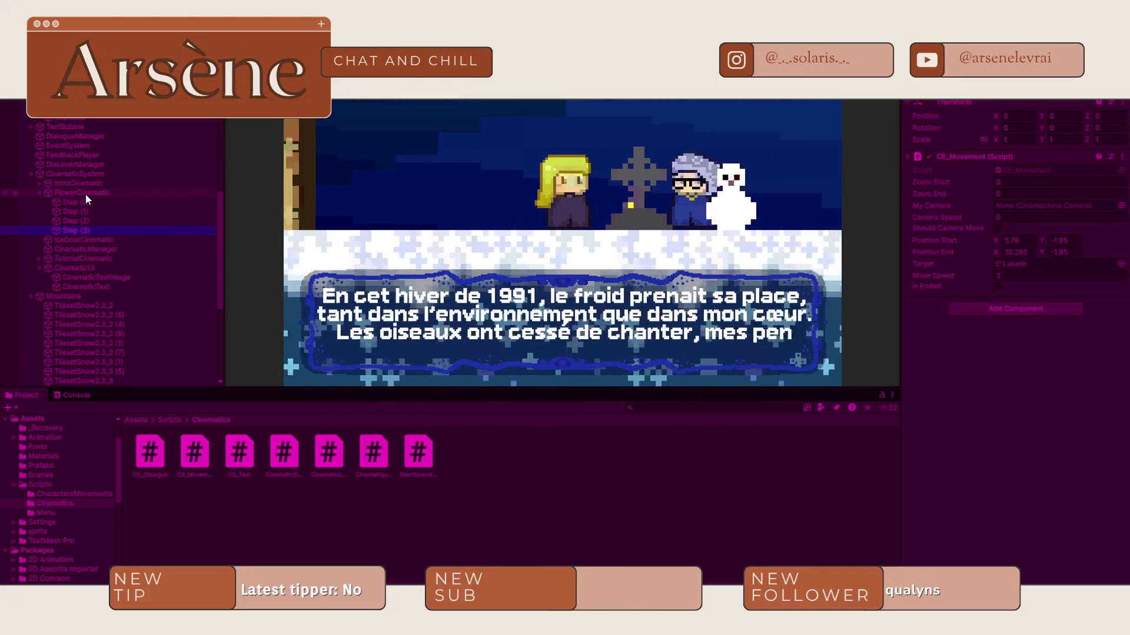
left_click(658, 277)
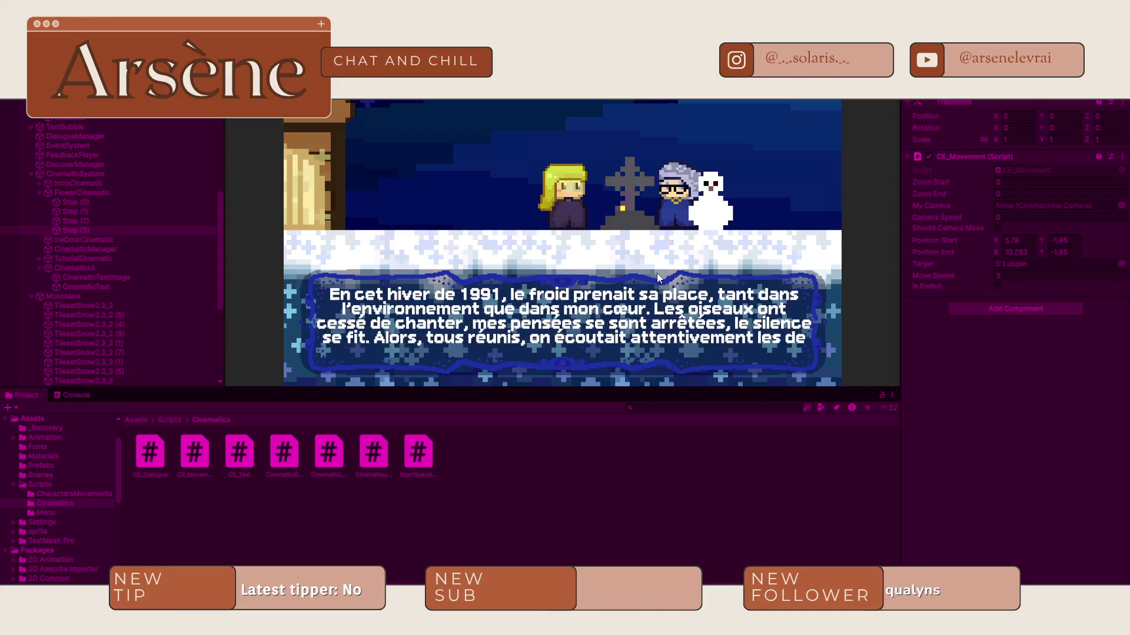
left_click(657, 273)
left_click(657, 273)
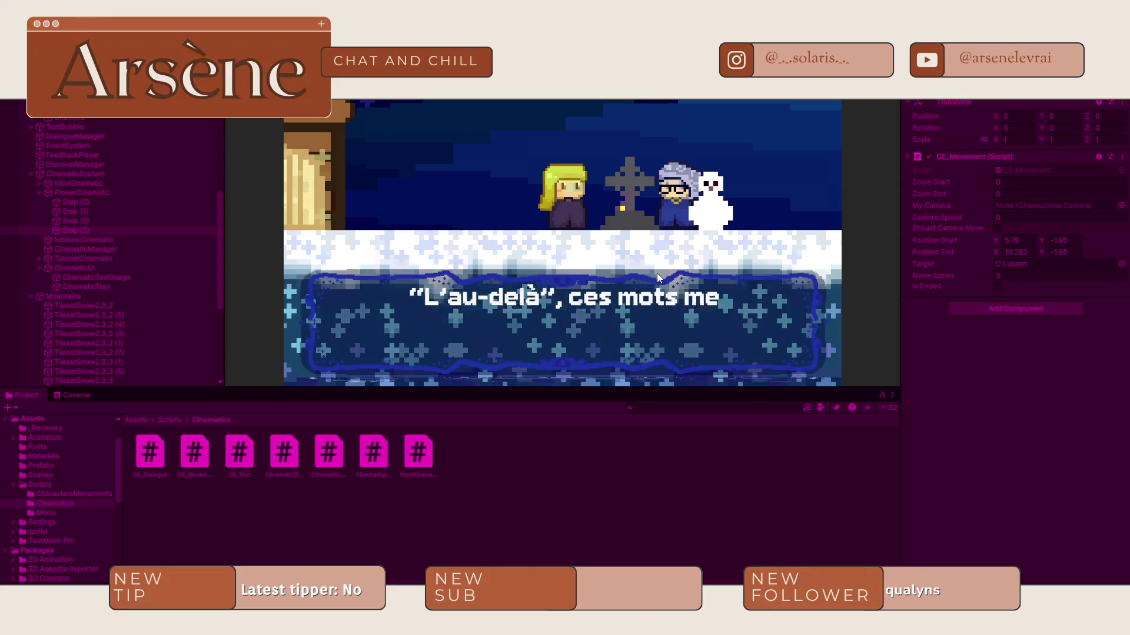
left_click(409, 366)
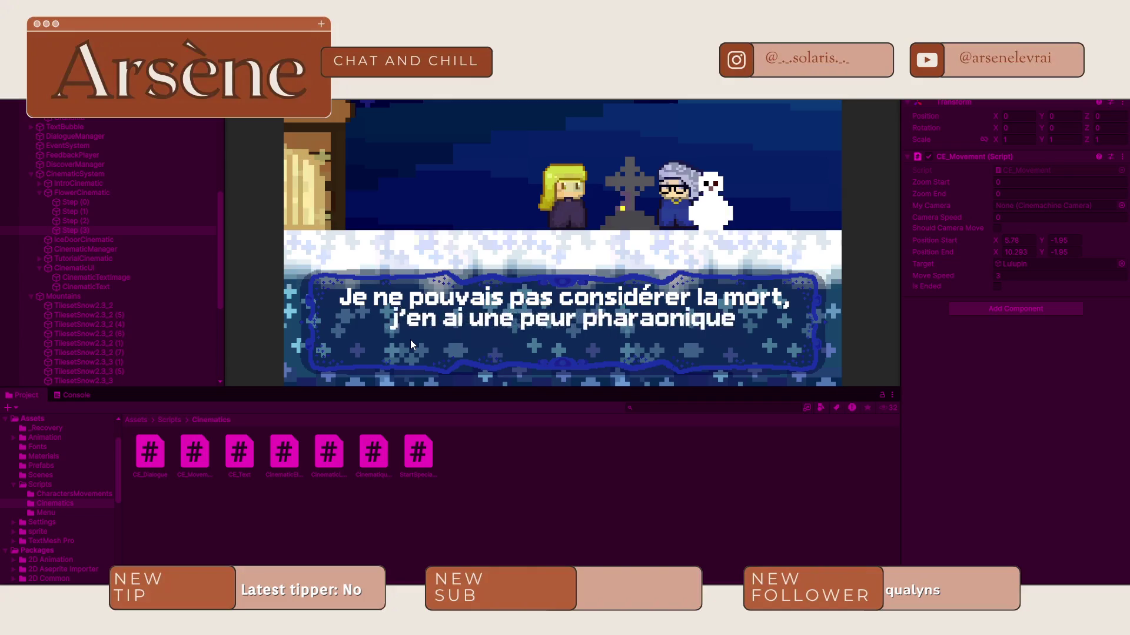
left_click(65, 396)
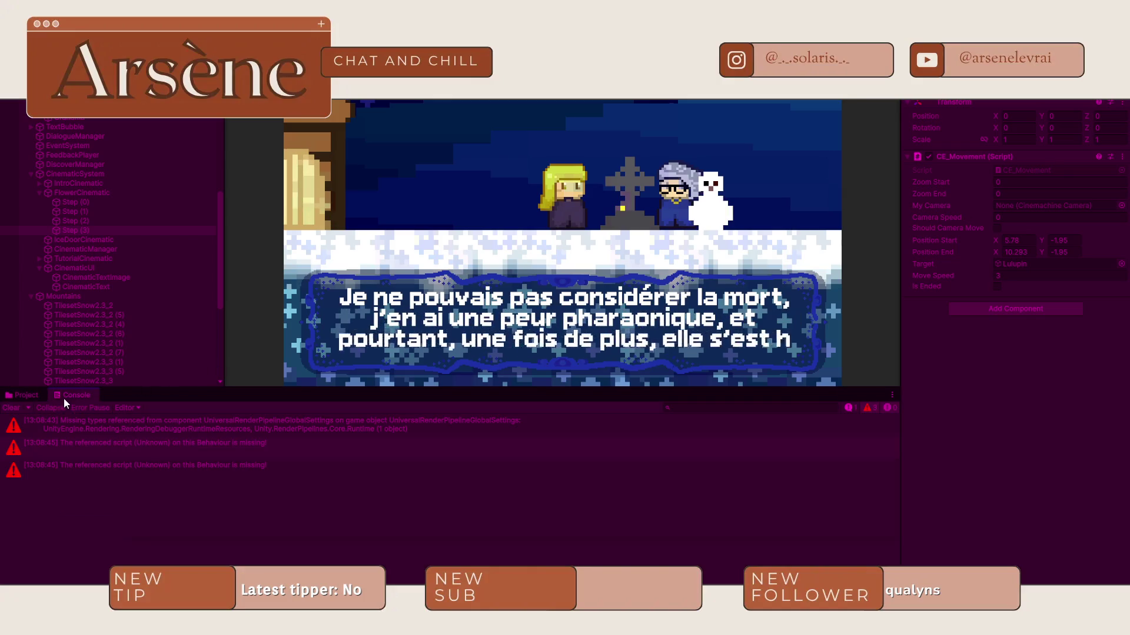
left_click(633, 270)
left_click(633, 270)
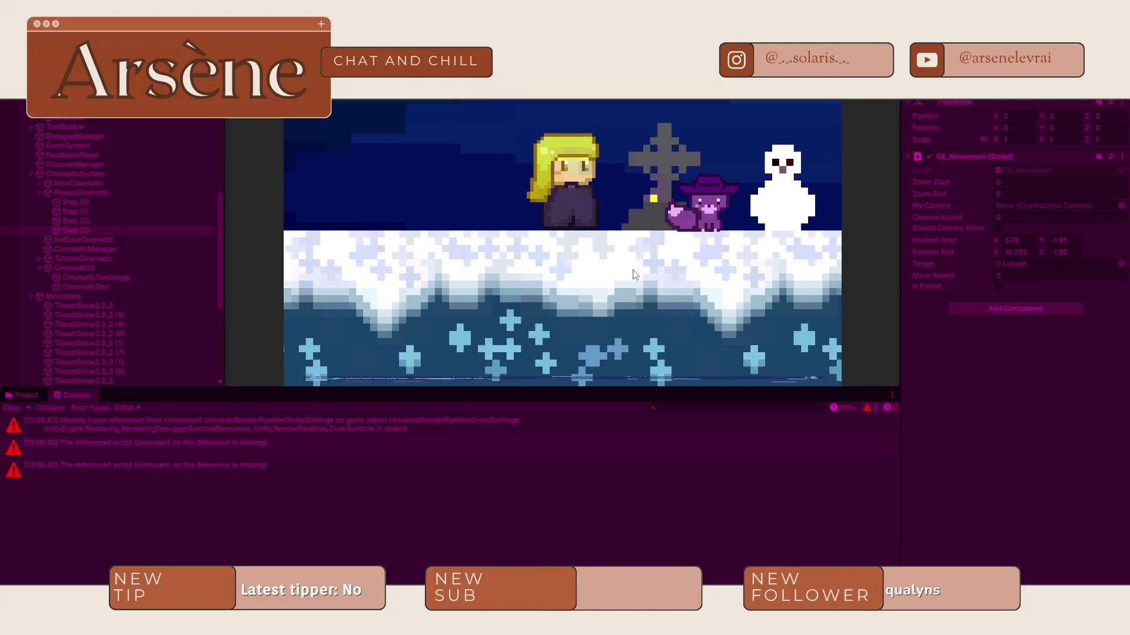
Step: Close the fox encounter dialogue and walk the character right past the grave
left_click(633, 267)
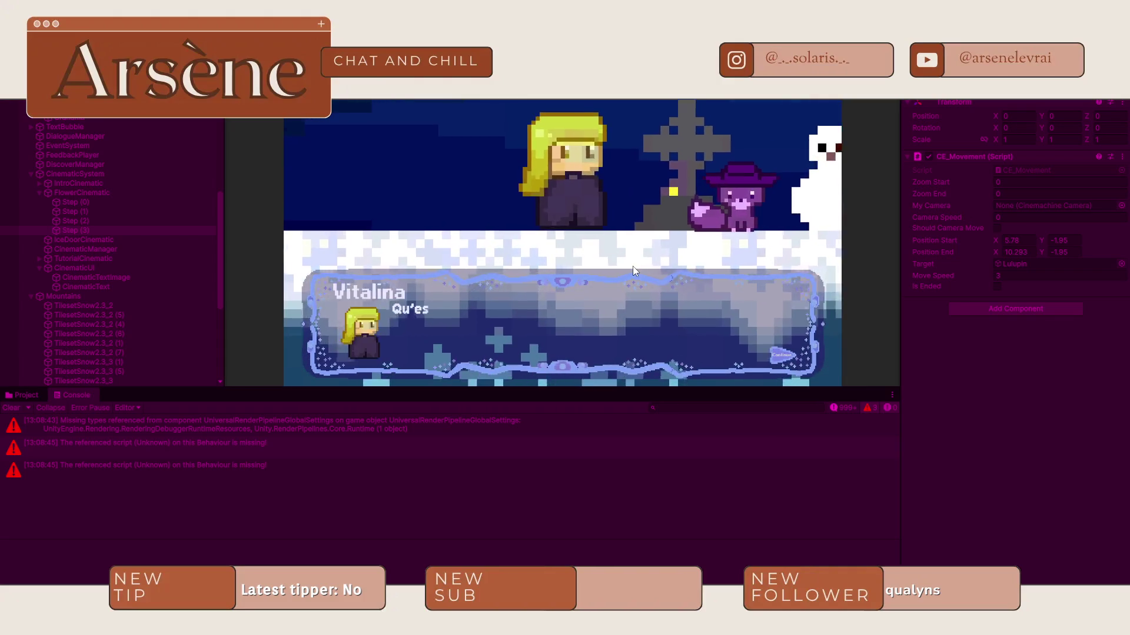
left_click(633, 266)
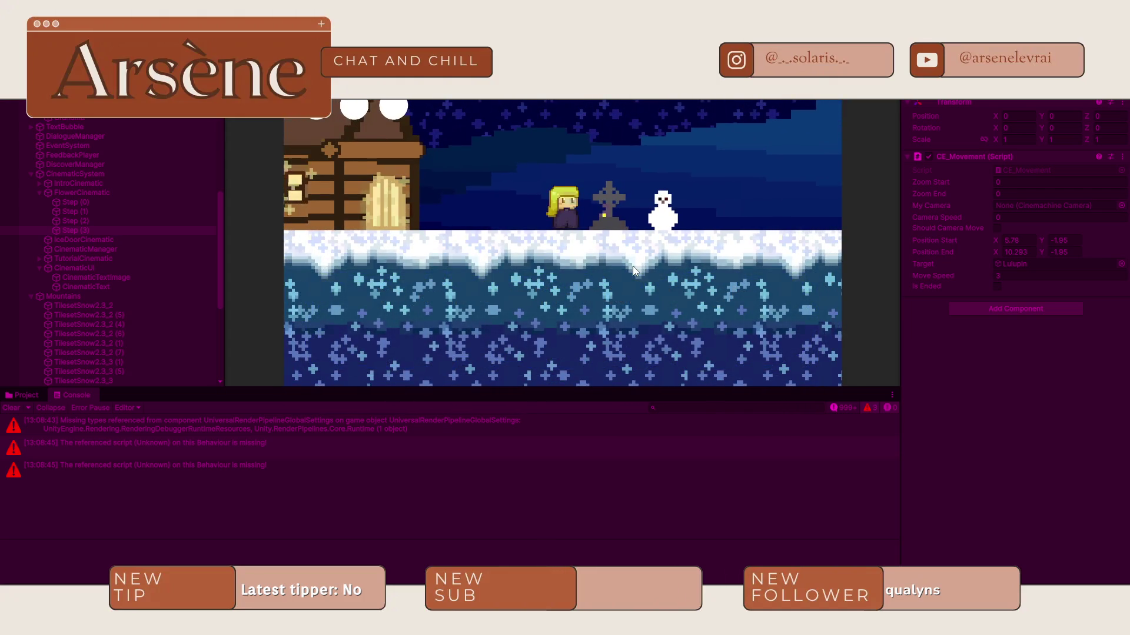
key("Right")
key("Right")
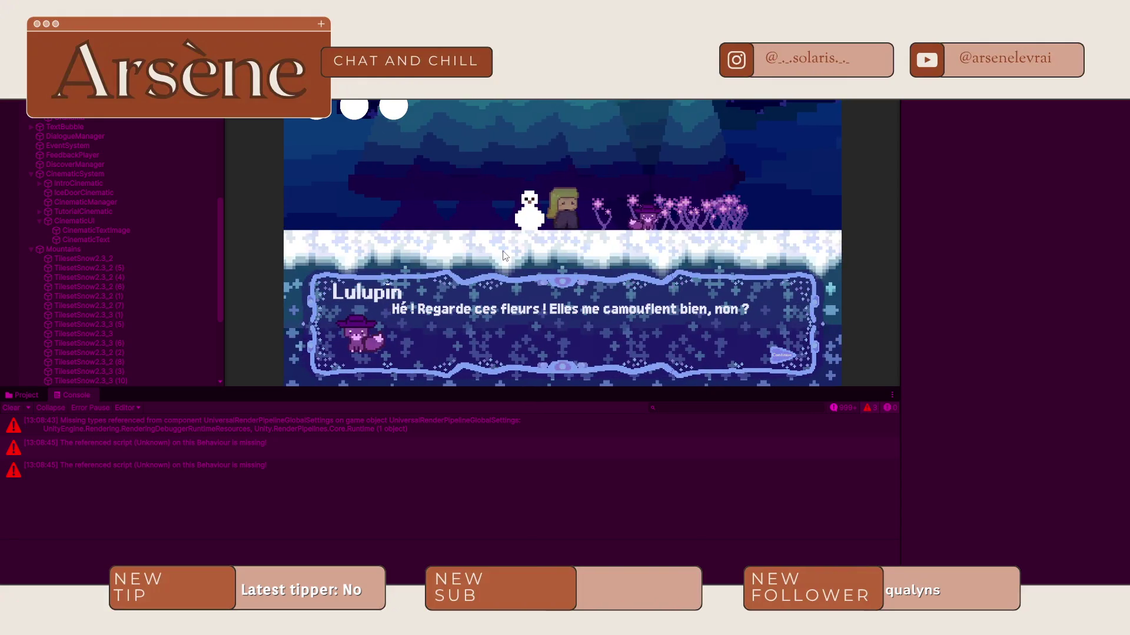
Step: Click through the flower cinematic lines and inspect the resulting MissingReferenceException
left_click(529, 331)
left_click(528, 329)
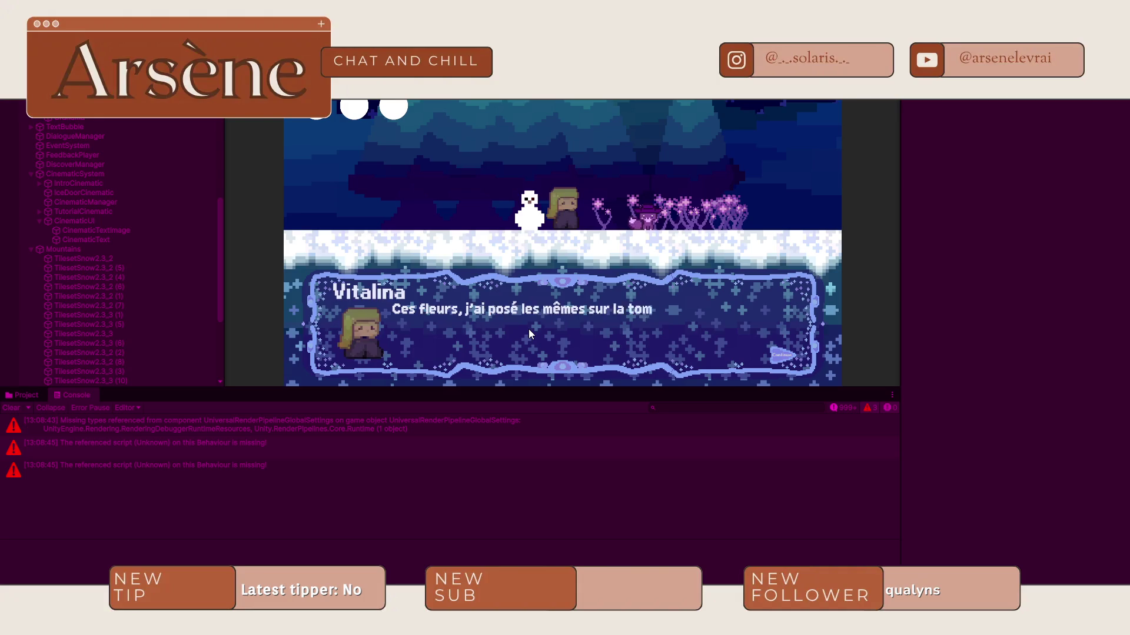
left_click(529, 330)
left_click(528, 329)
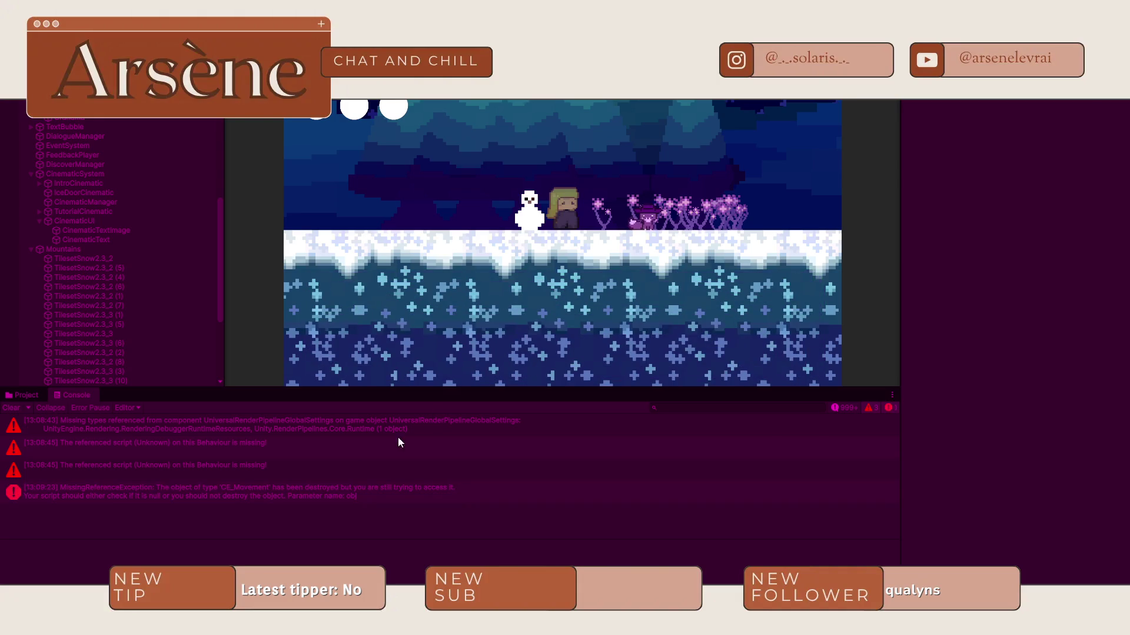
left_click(240, 496)
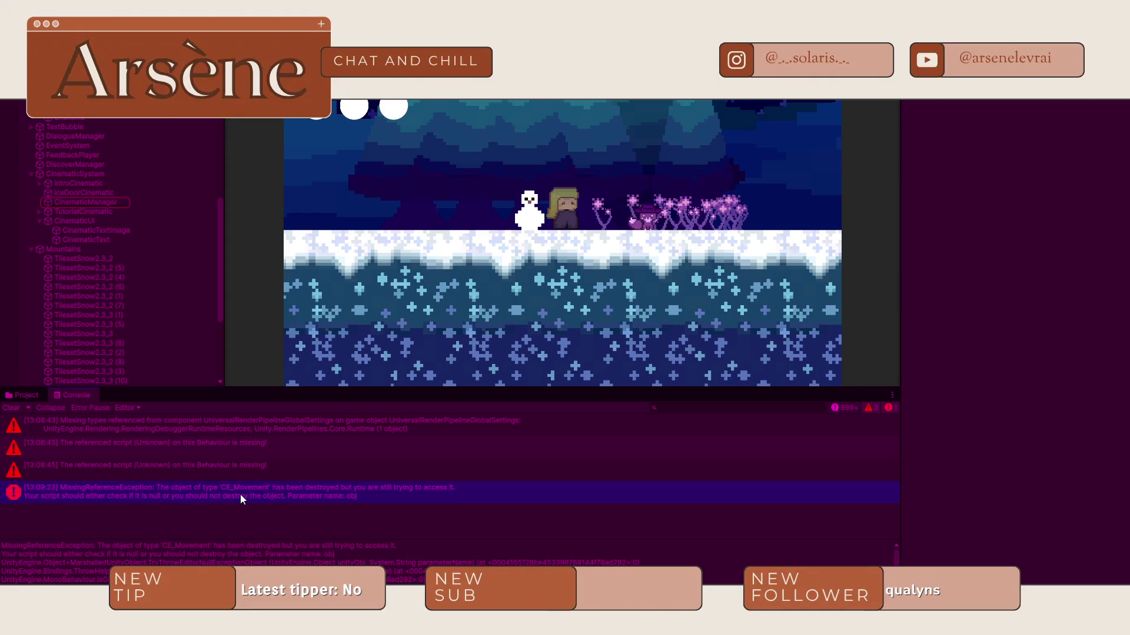
Step: Open CE_Movement.cs from the MissingReferenceException in VS Code, then exit Play mode in Unity
left_click(225, 495)
double_click(211, 488)
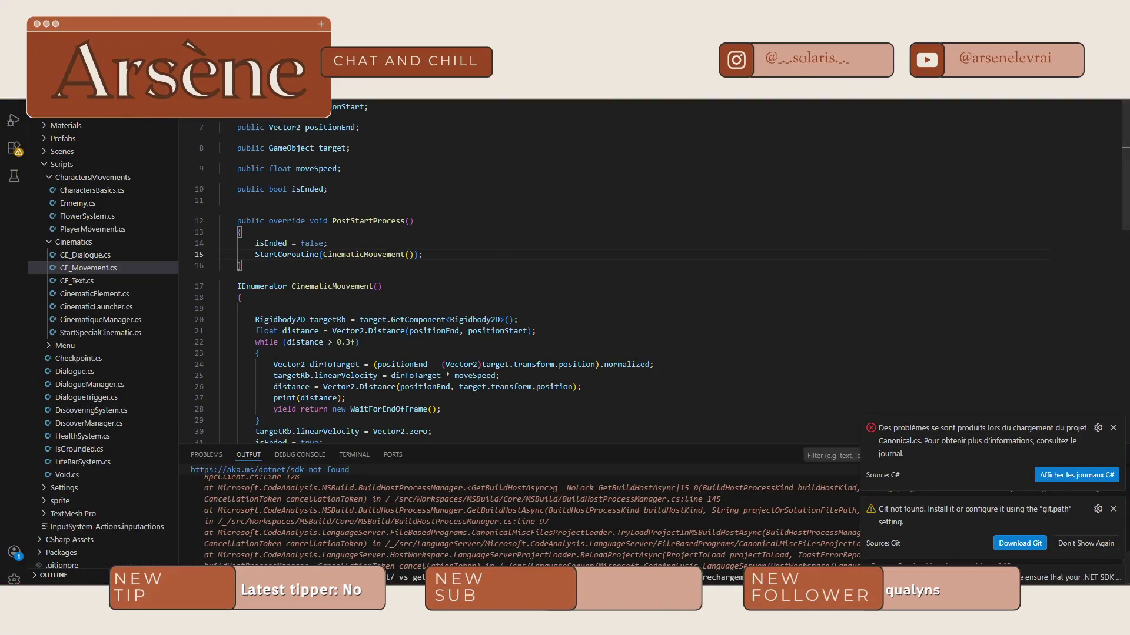
key("alt+Tab")
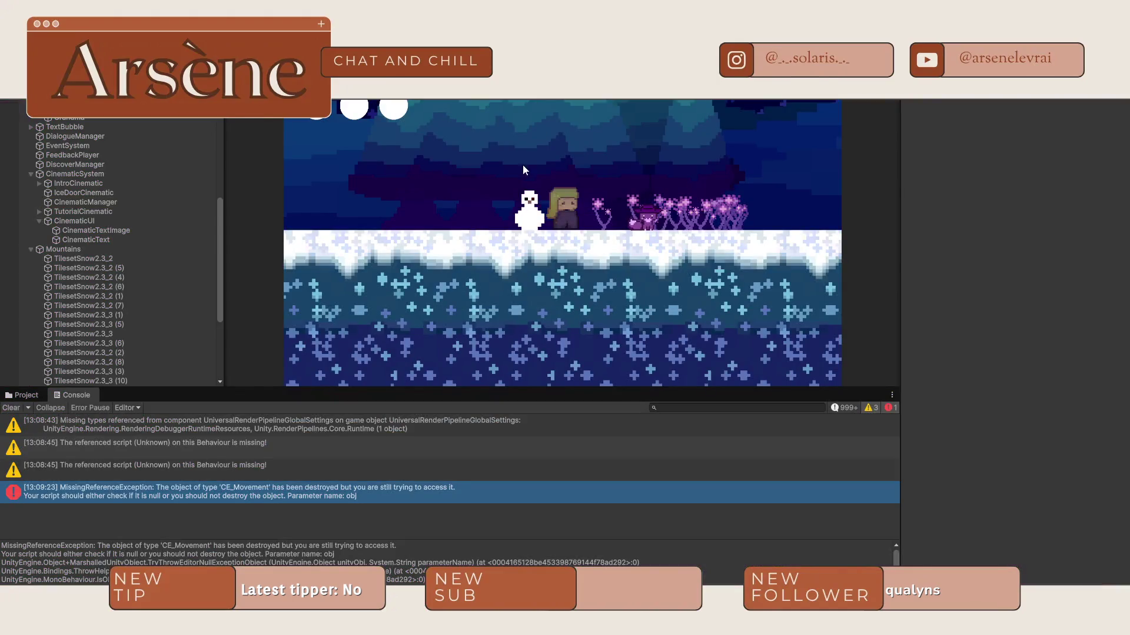
key("ctrl+p")
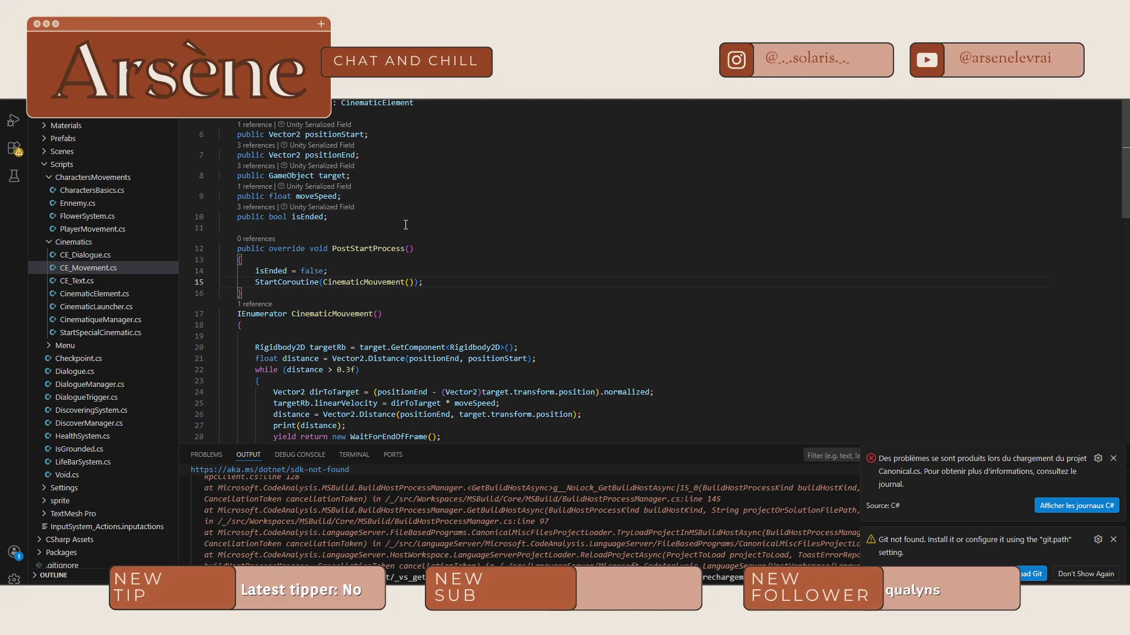
Step: Read CinematicLauncher.cs, noting OnTriggerEnter2D destroys the gameObject on player contact, then return to Unity
scroll(406, 224, "down", 3)
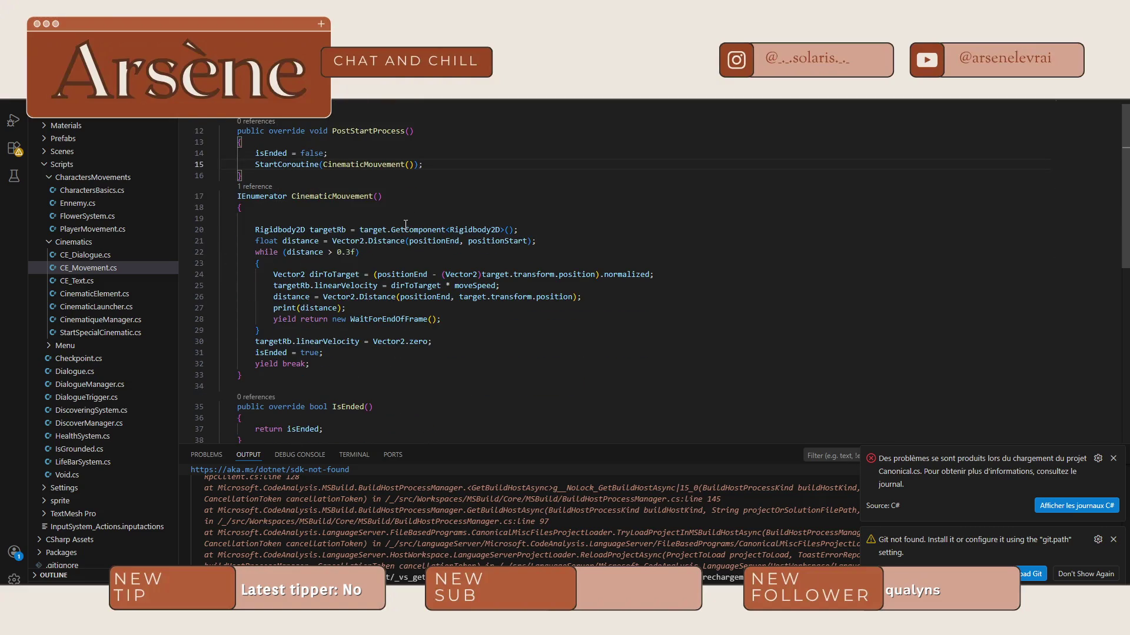
scroll(405, 224, "down", 1)
scroll(405, 225, "up", 4)
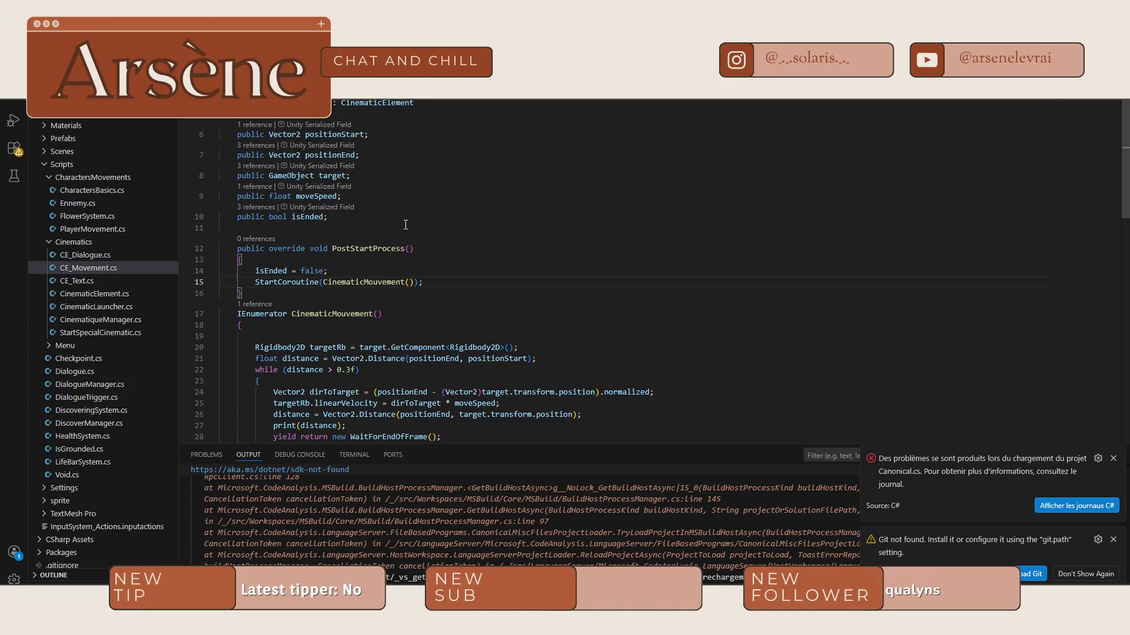
key("ctrl+Tab")
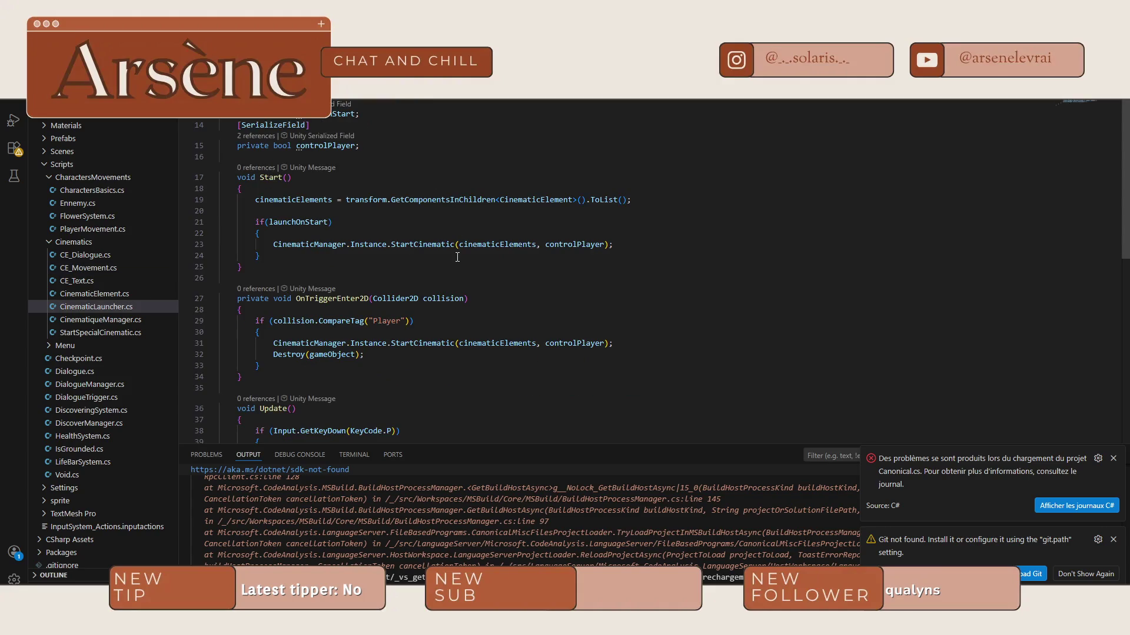
scroll(457, 257, "down", 2)
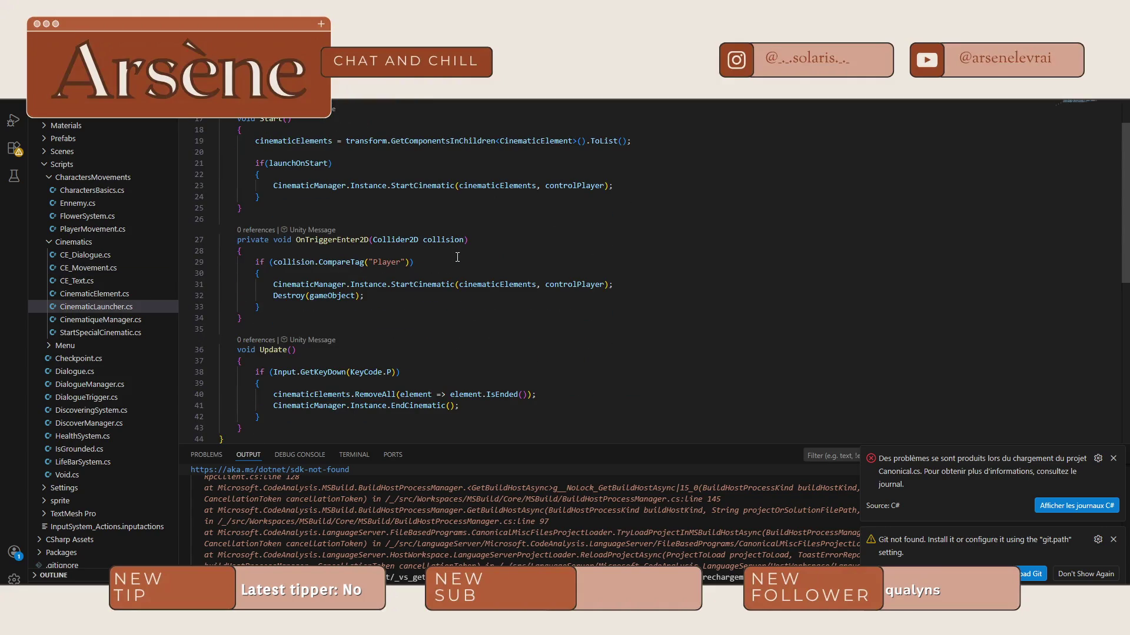
scroll(447, 257, "down", 1)
scroll(446, 257, "up", 4)
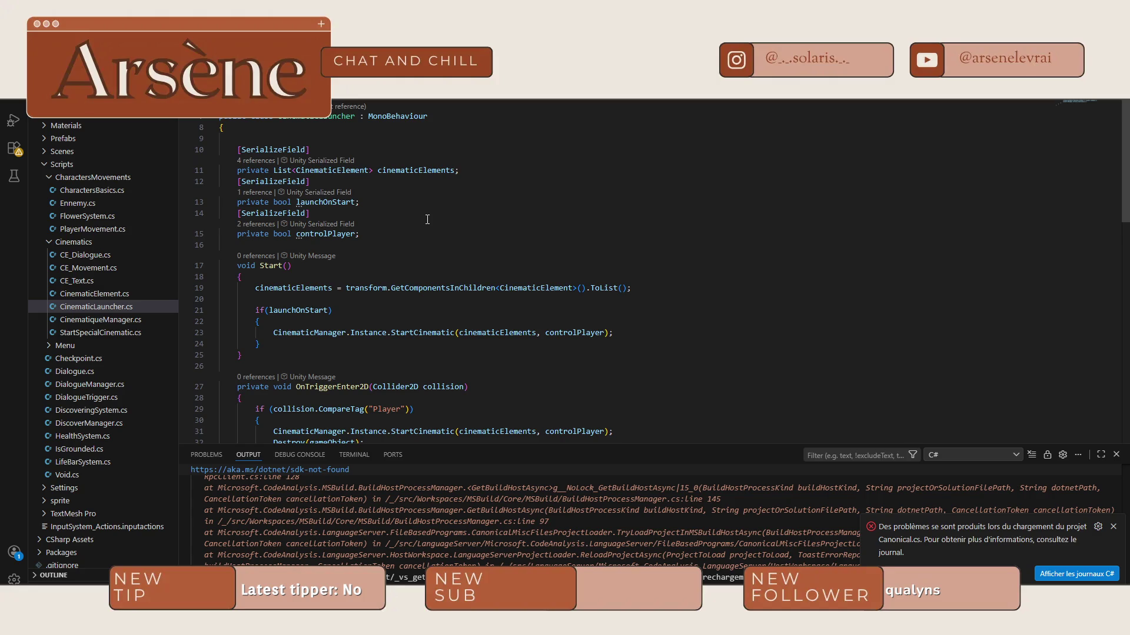
scroll(427, 219, "down", 3)
scroll(410, 207, "down", 2)
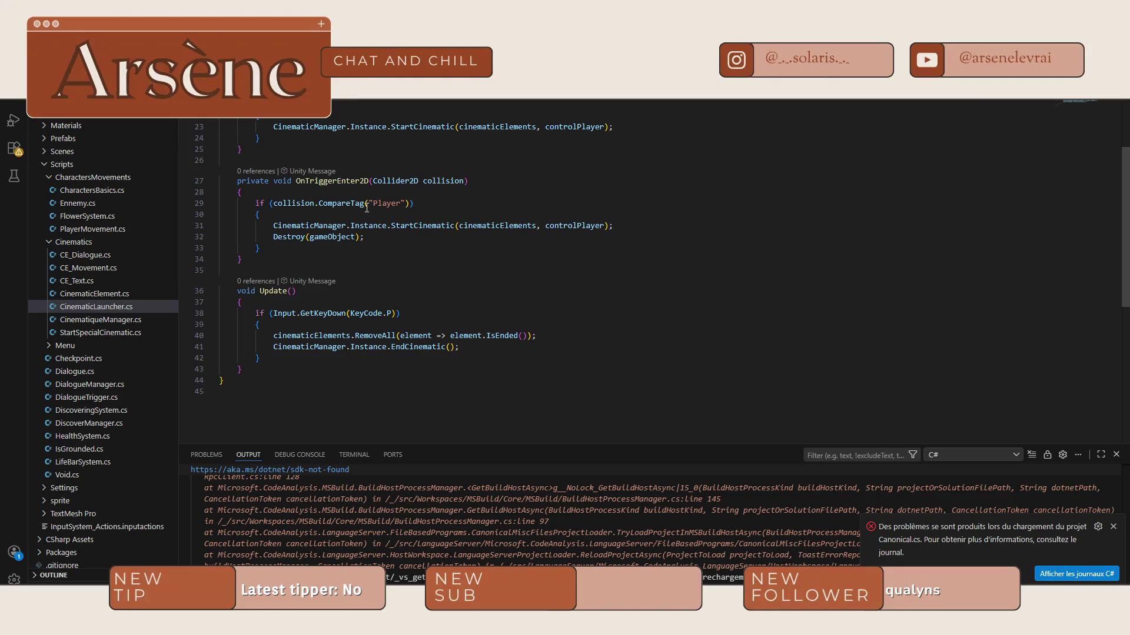
scroll(375, 332, "up", 2)
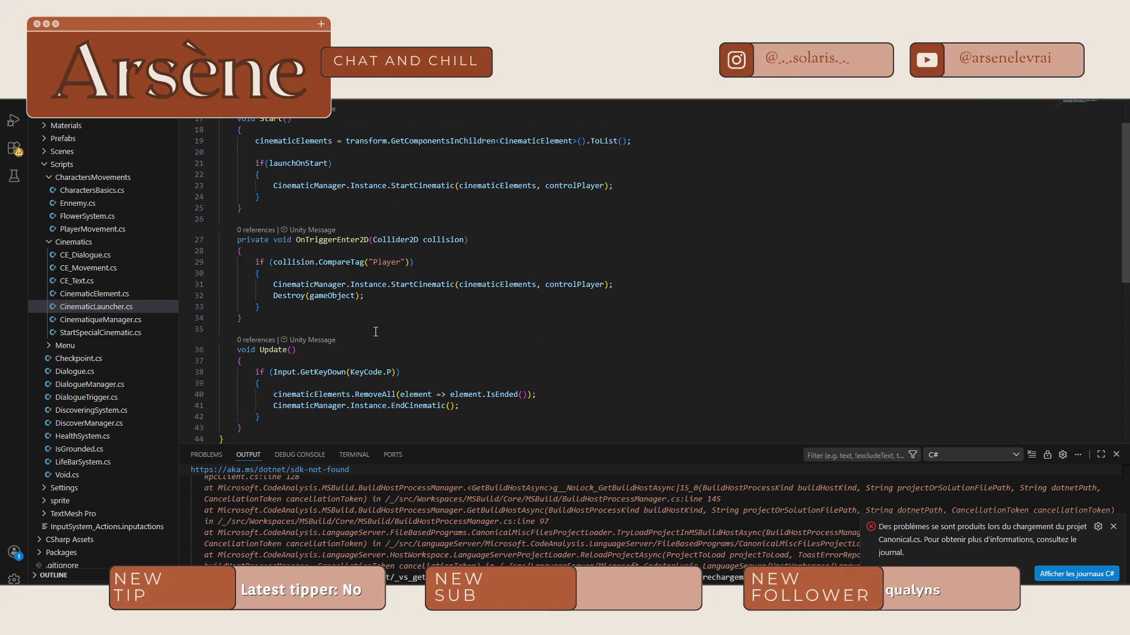
scroll(399, 316, "up", 3)
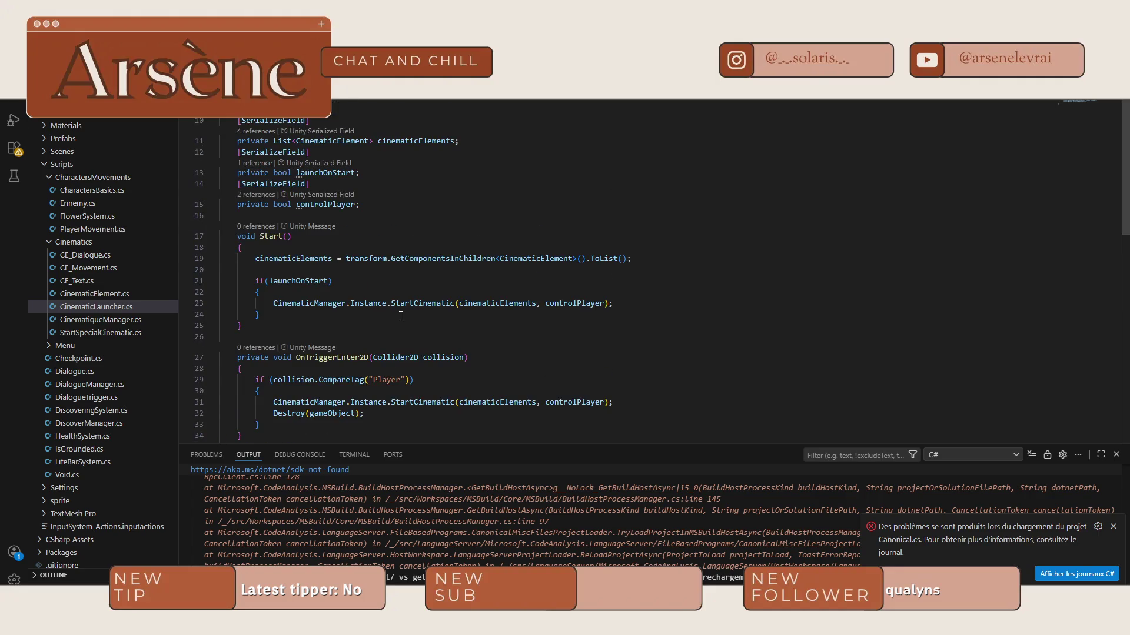
scroll(429, 269, "up", 2)
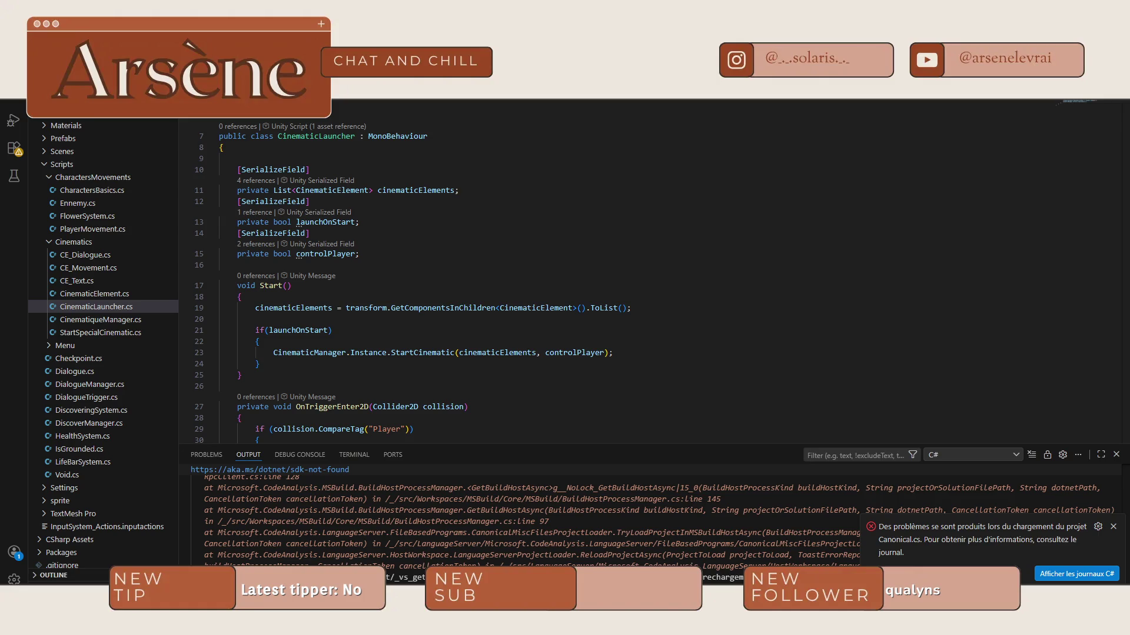
key("alt+Tab")
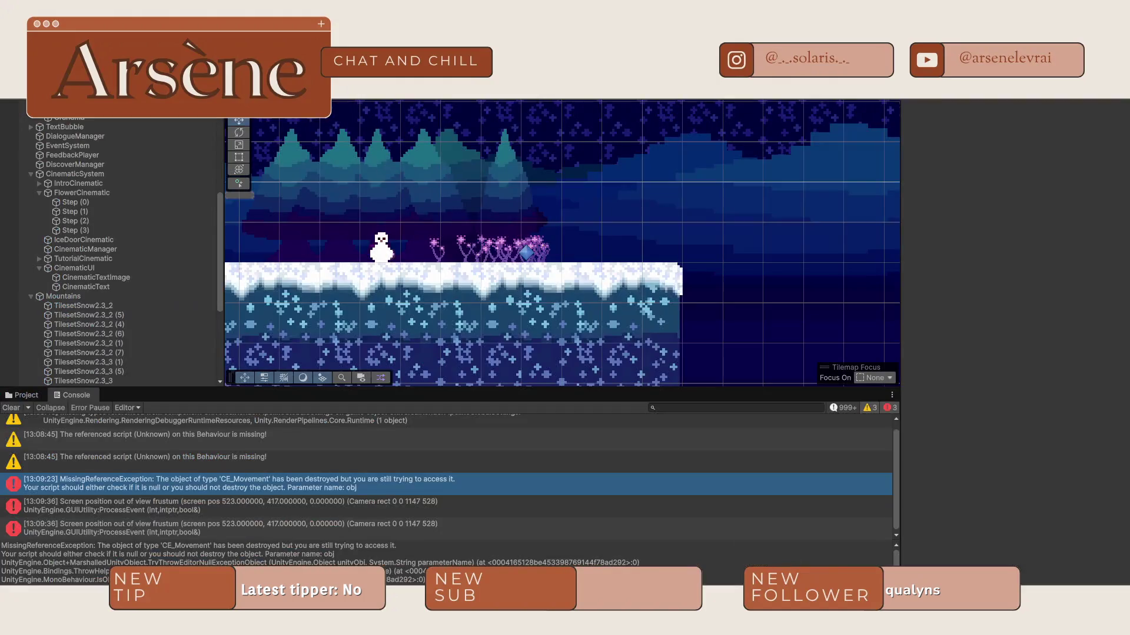
Step: Open CinematicElement.cs from Assets/Scripts/Cinematics in VS Code via the Project tab
left_click(26, 394)
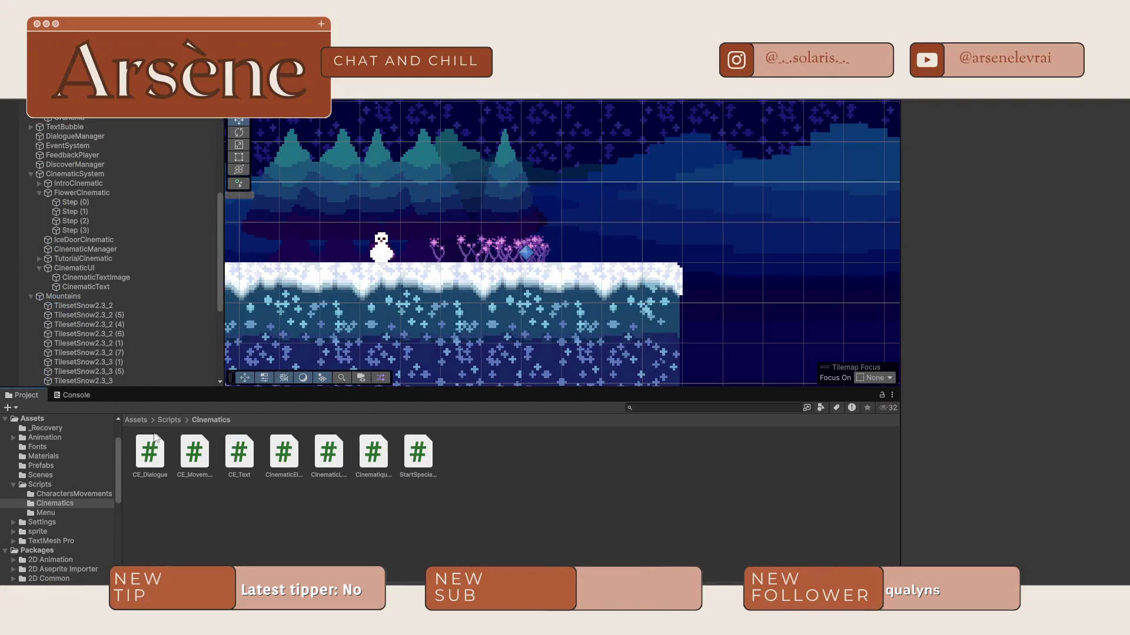
left_click(283, 459)
double_click(284, 458)
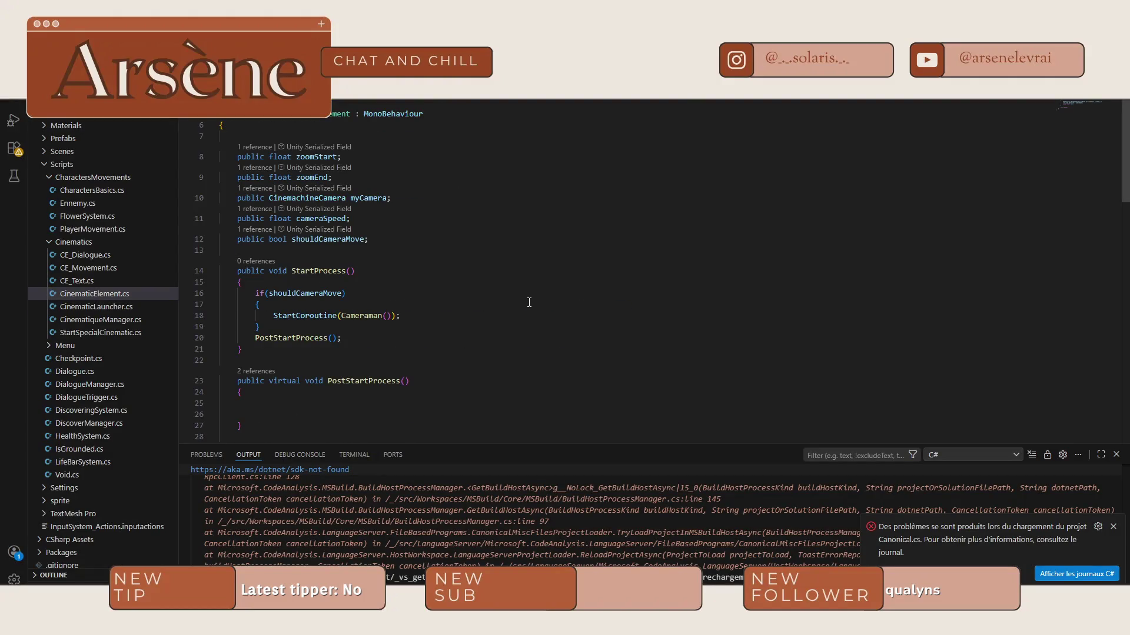
Step: Read CinematicElement's StartProcess and PostStartProcess methods, then select CinematiqueManager in Unity's Cinematics folder
scroll(529, 303, "down", 3)
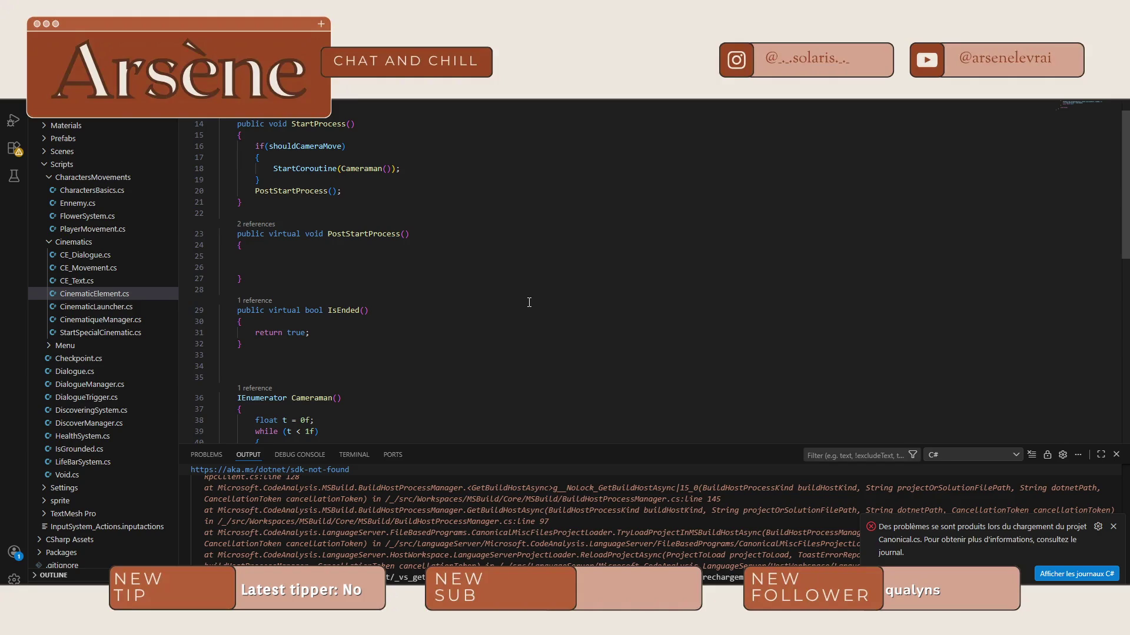
scroll(529, 303, "down", 2)
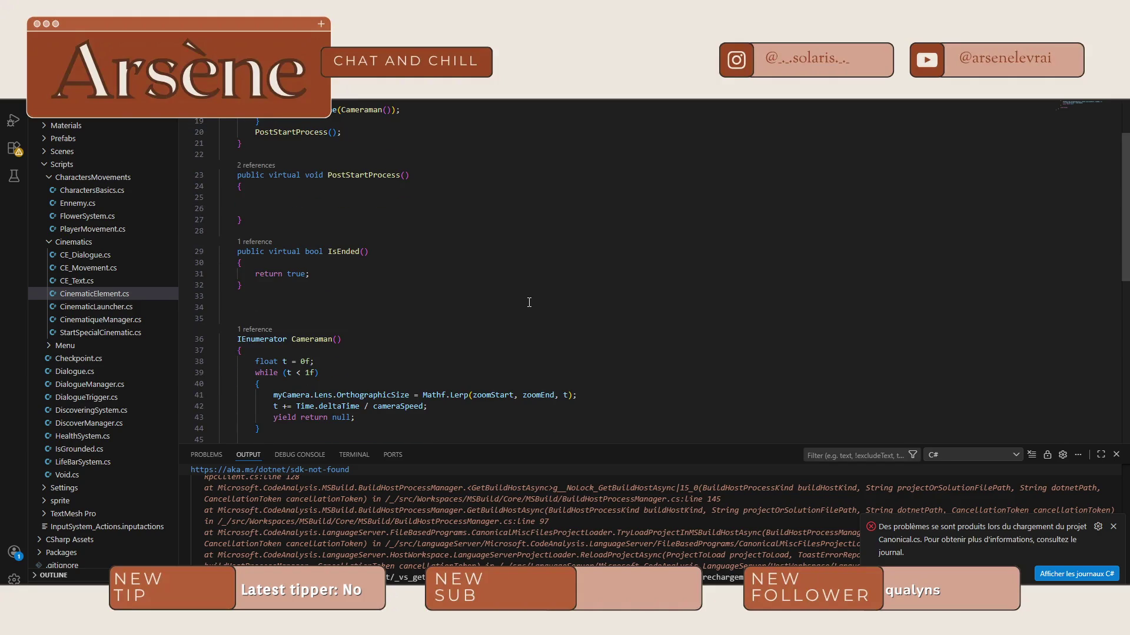
scroll(529, 302, "down", 2)
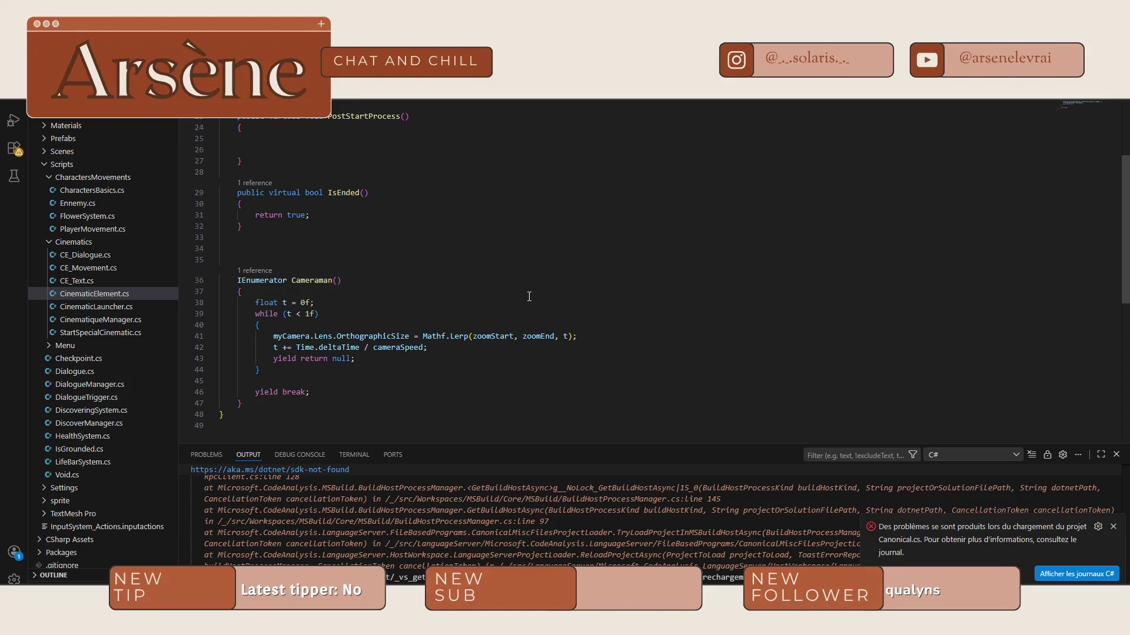
scroll(529, 296, "down", 2)
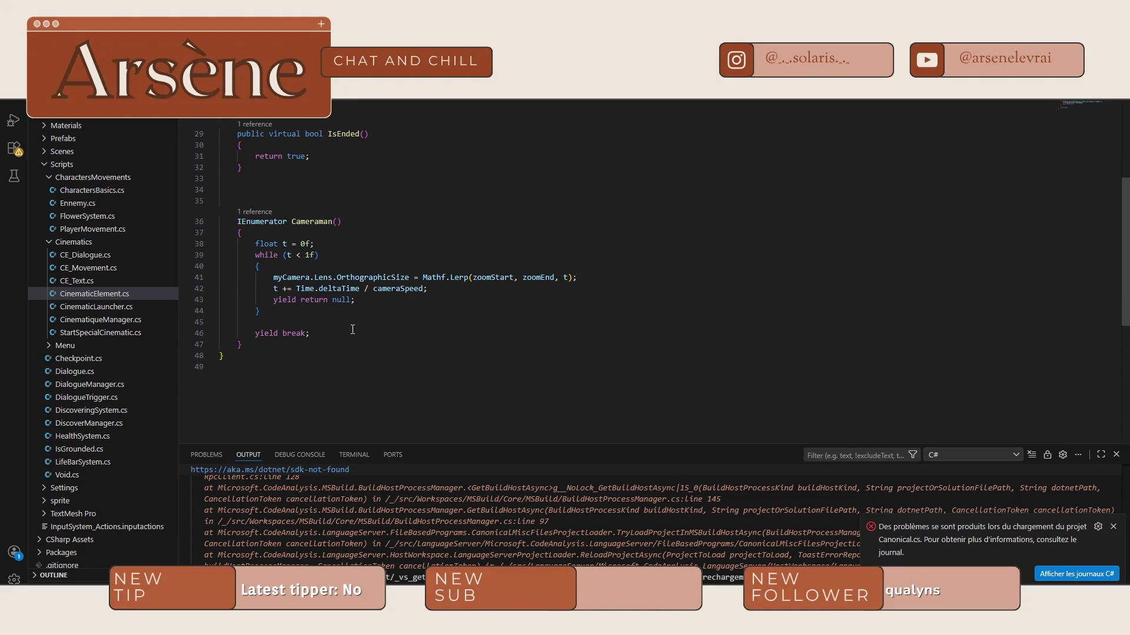
scroll(352, 328, "up", 5)
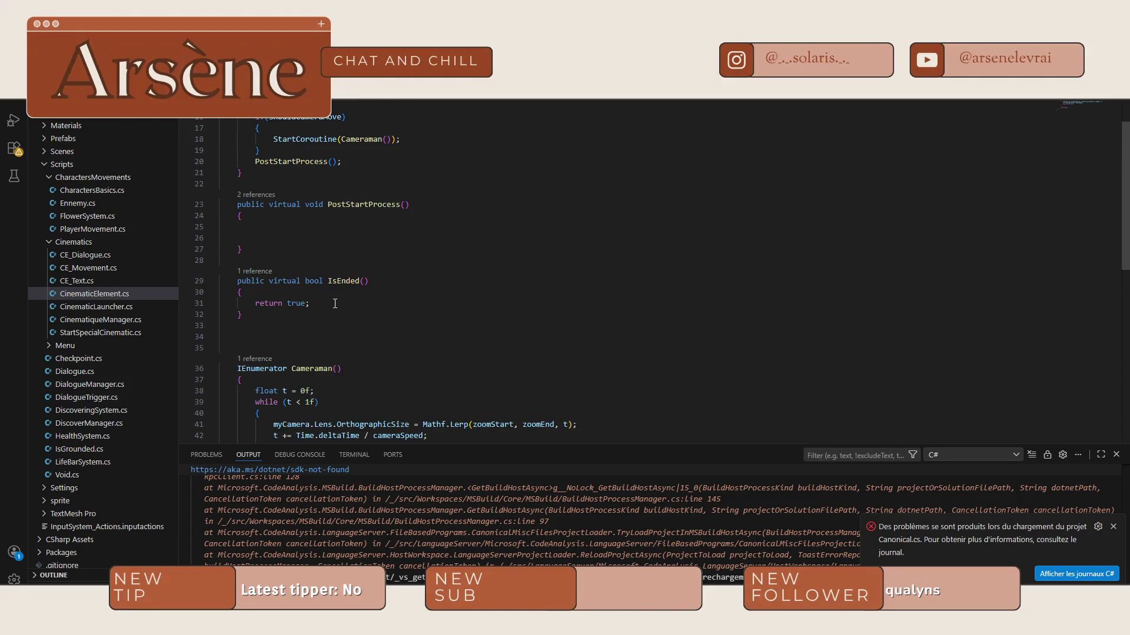
scroll(335, 304, "up", 2)
scroll(303, 318, "up", 2)
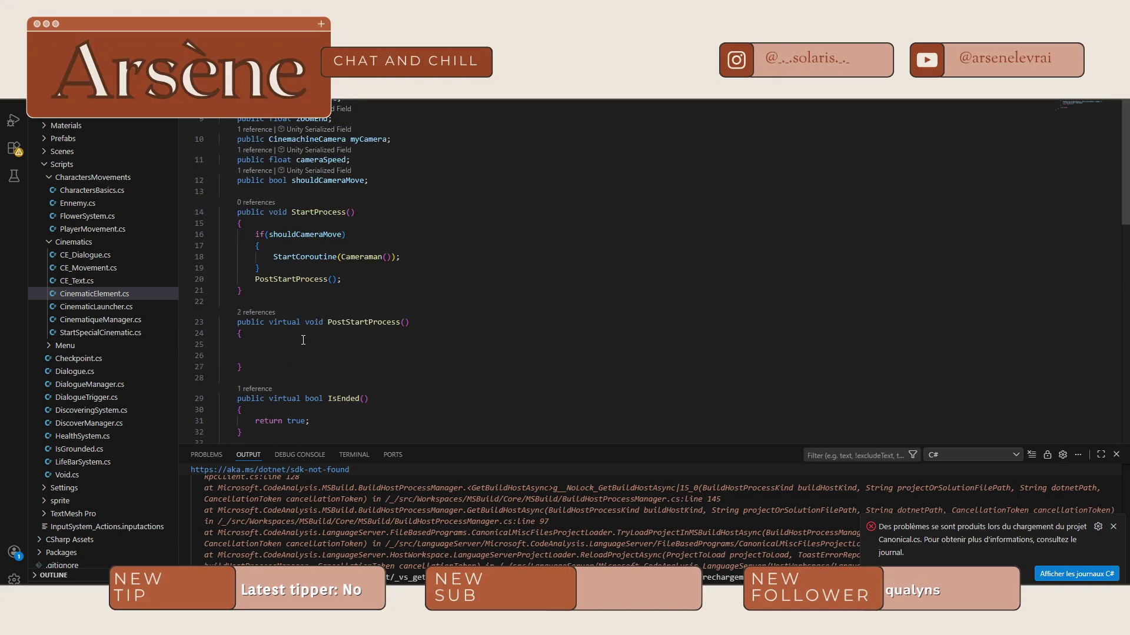
scroll(303, 341, "up", 2)
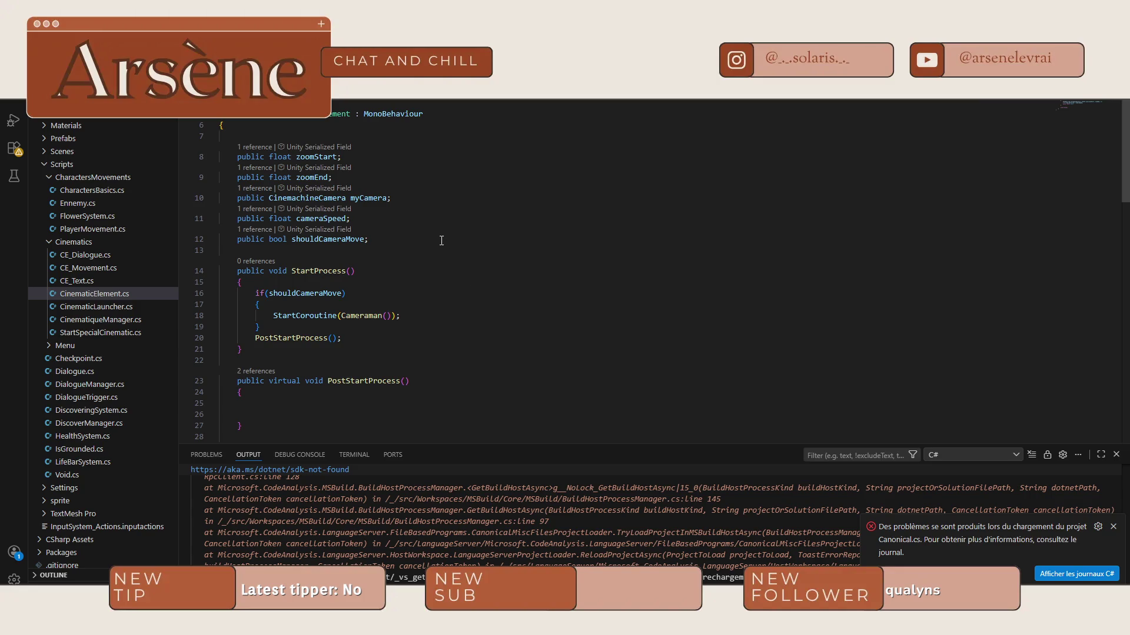
scroll(438, 244, "down", 5)
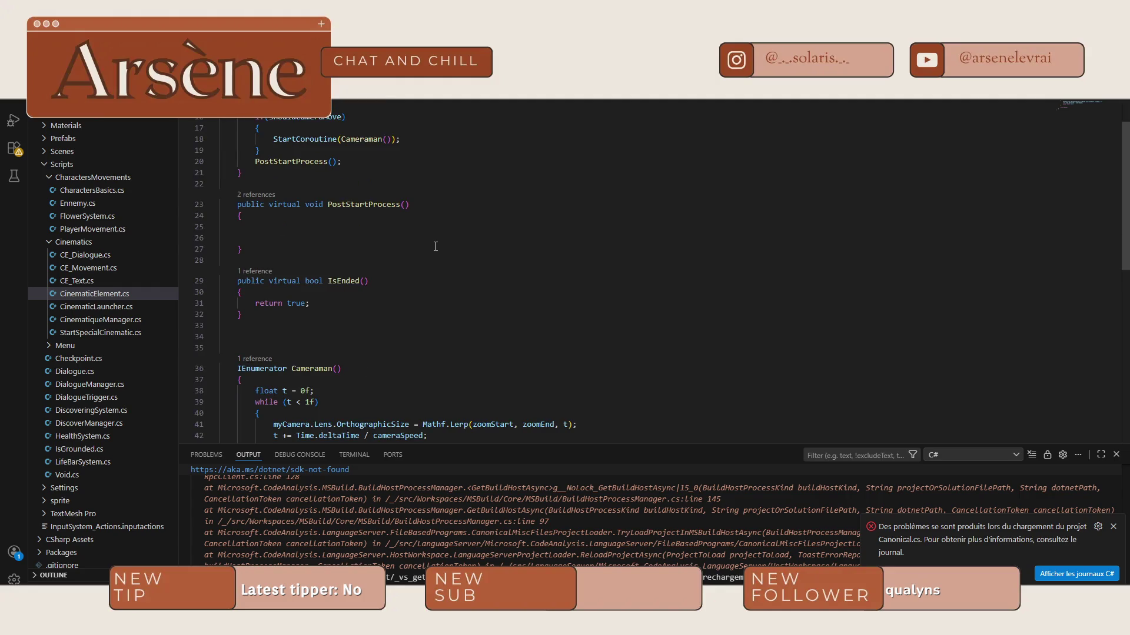
scroll(435, 247, "down", 5)
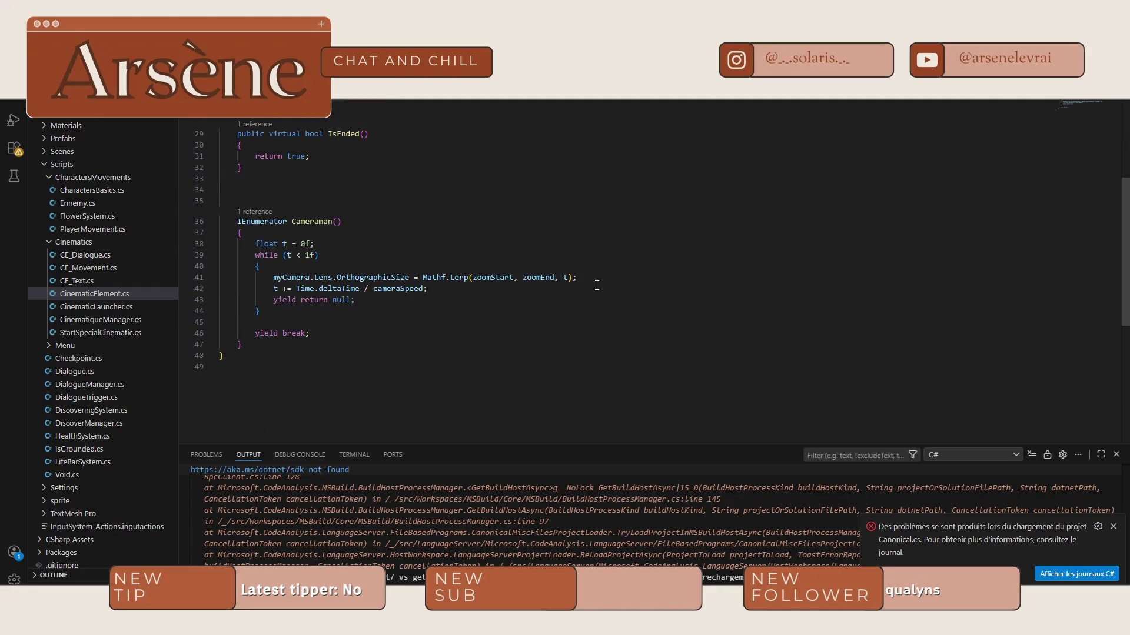
key("alt+Tab")
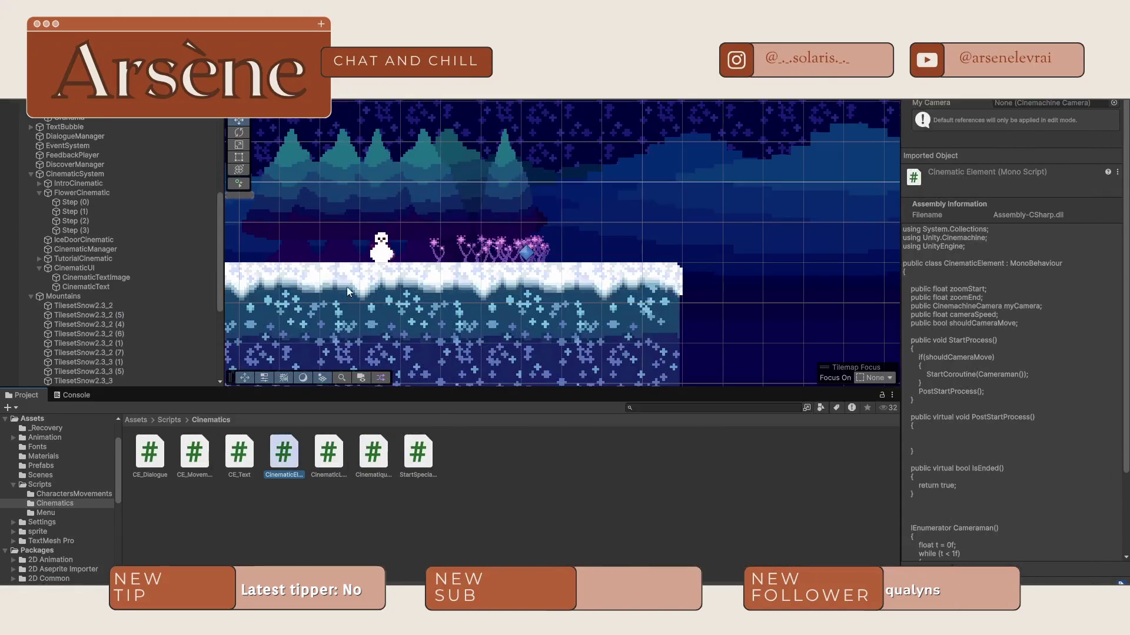
left_click(373, 455)
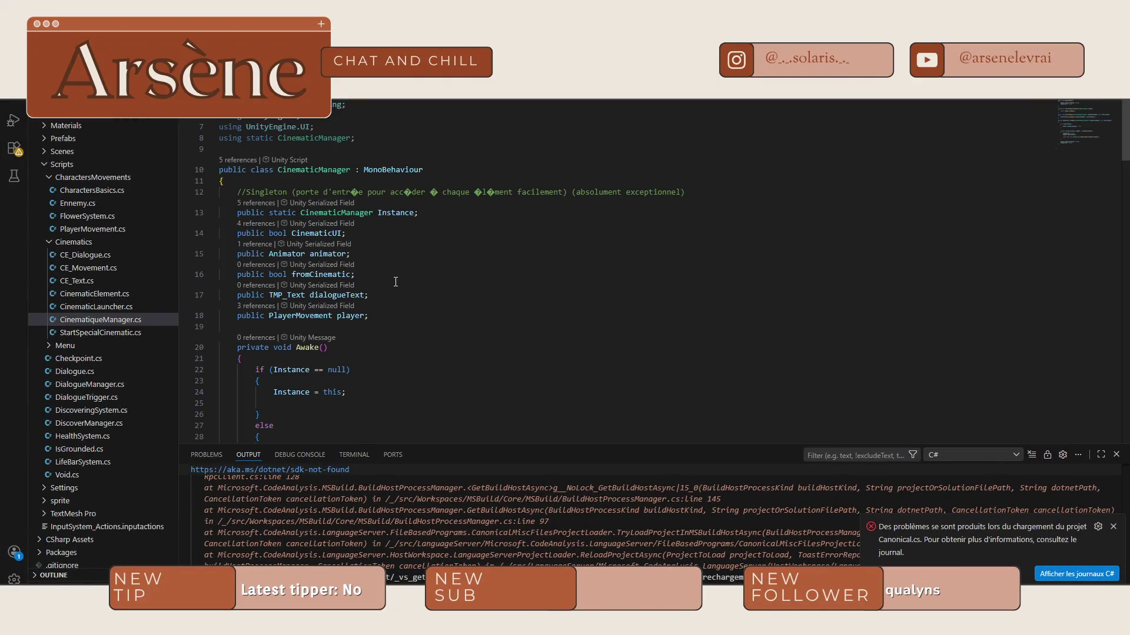
Step: Add an animator.SetBool("", false) line after line 43 in CinematiqueManager's EndCinematic
scroll(396, 281, "down", 3)
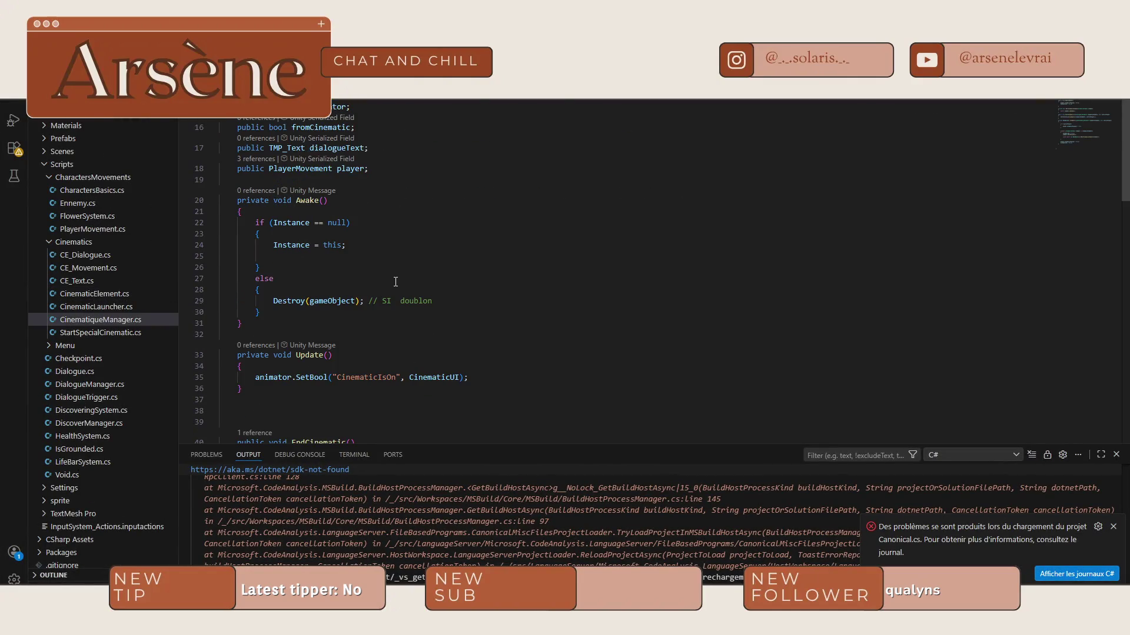
scroll(395, 281, "down", 3)
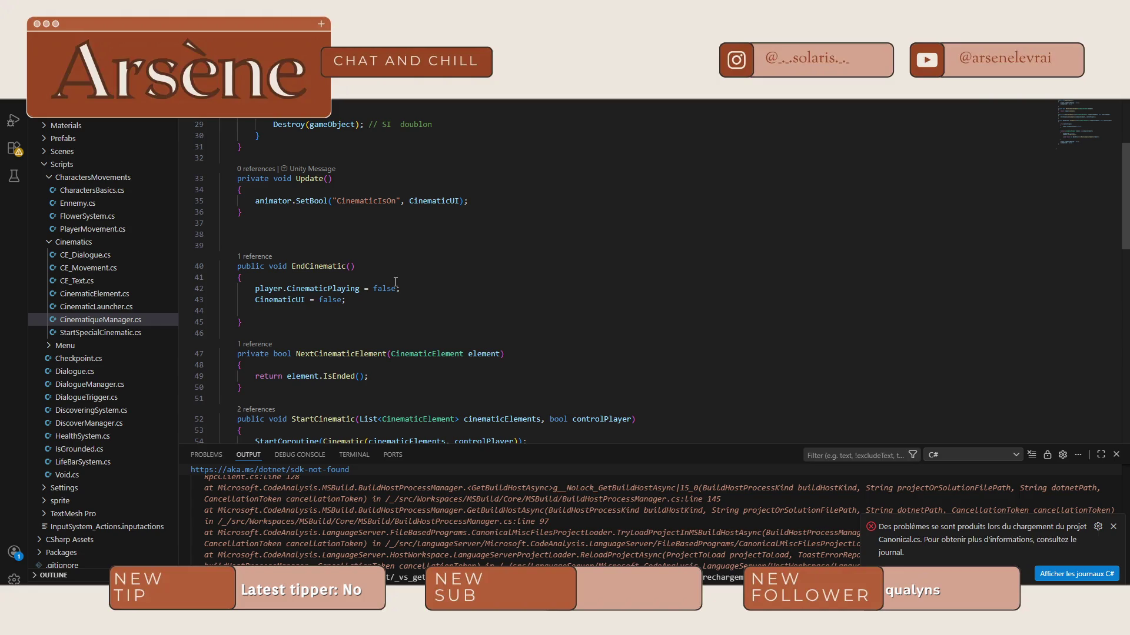
scroll(395, 281, "down", 1)
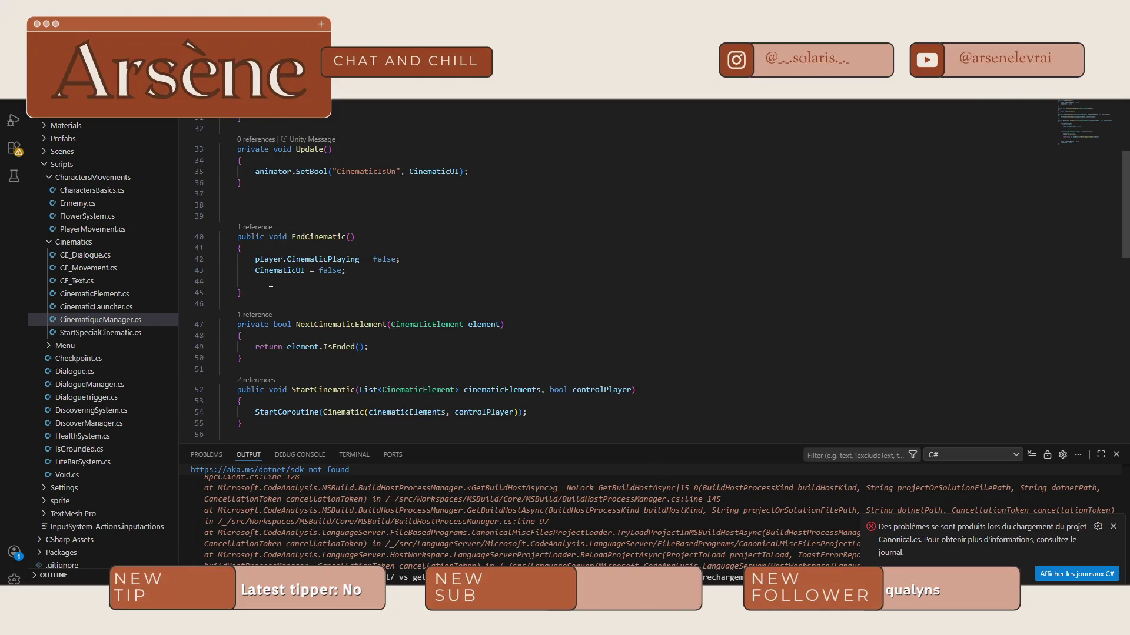
left_click(368, 273)
key("Return")
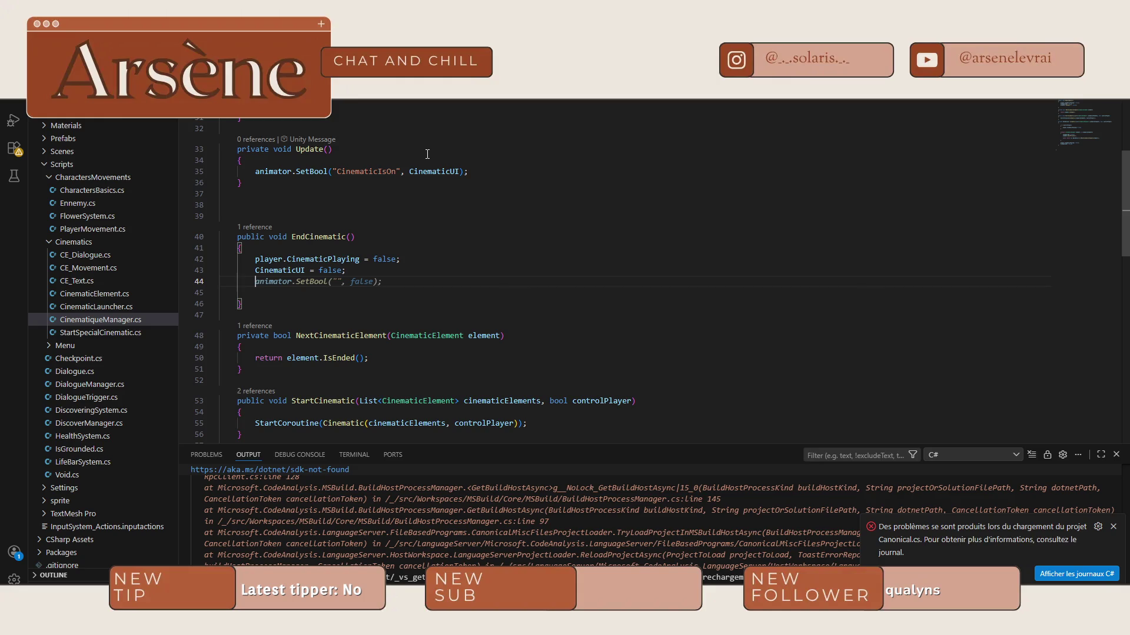
key("ctrl+Tab")
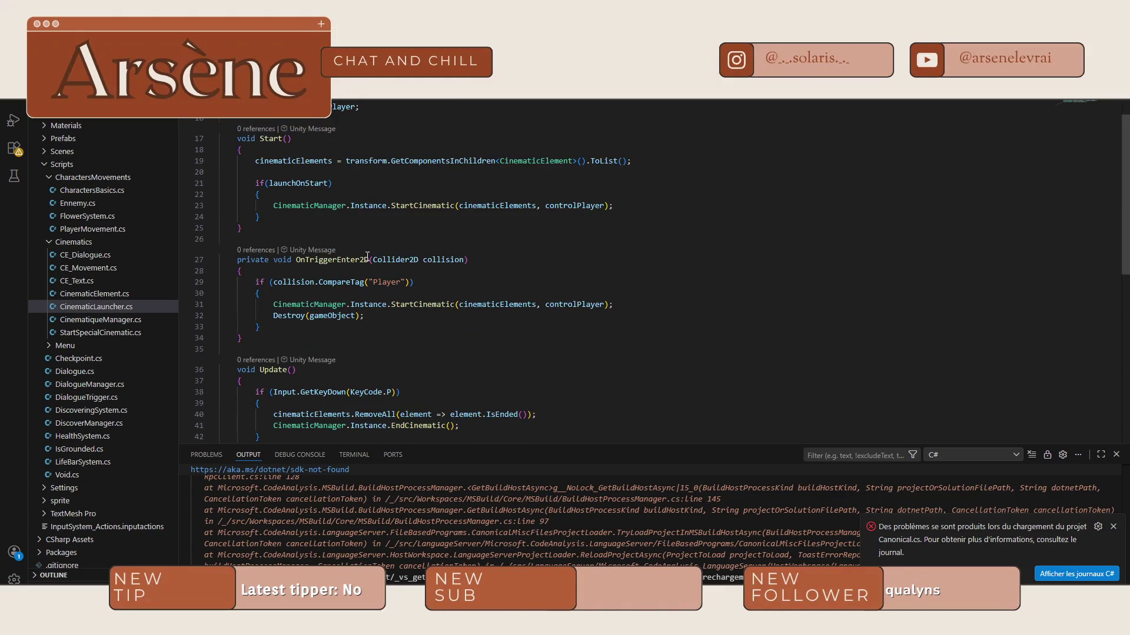
Step: Add an empty public void CinematicEnded() method below Update in CinematicLauncher.cs
scroll(367, 257, "down", 5)
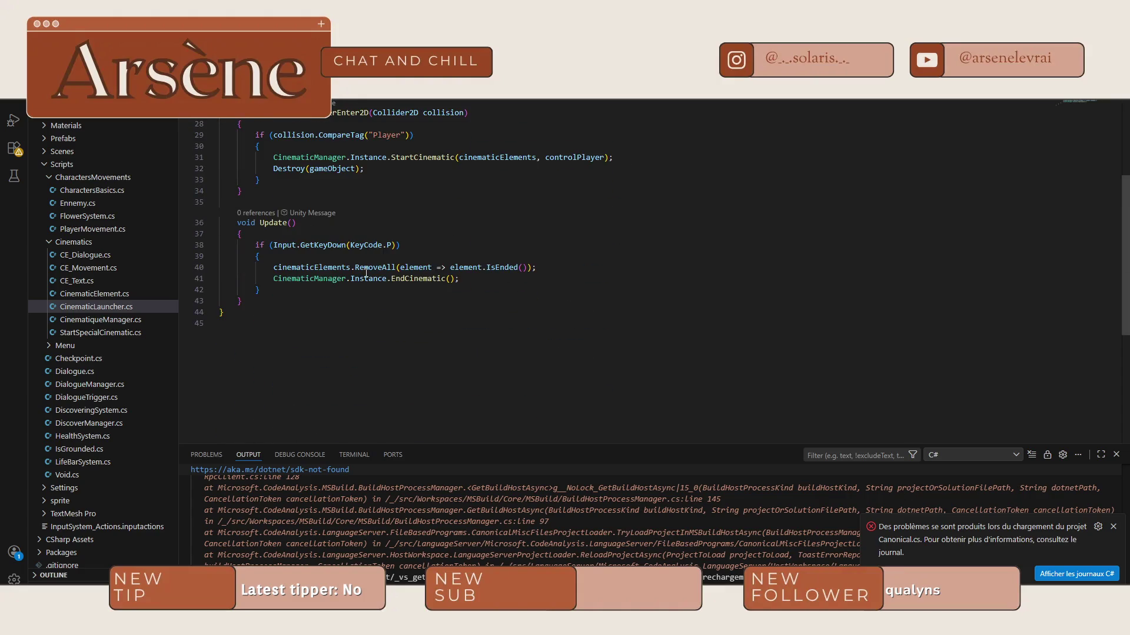
left_click(266, 298)
key("Return")
key("Return")
type("voi")
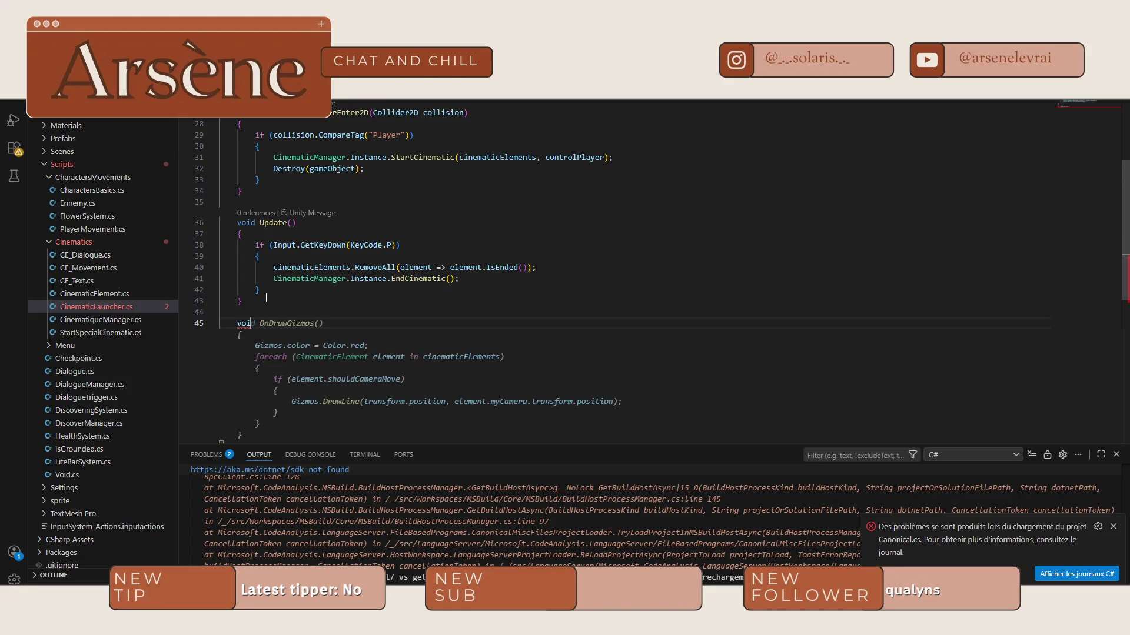
type("pu")
key("Tab")
type("void CinematicEnded(")
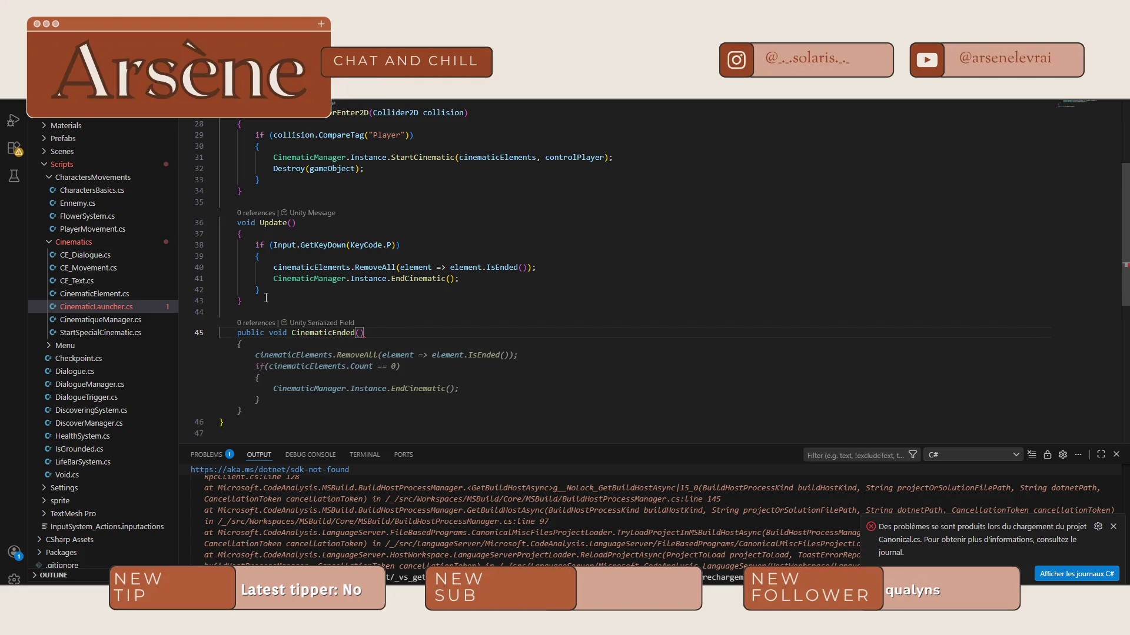
key("Escape")
key("End")
key("Return")
key("super")
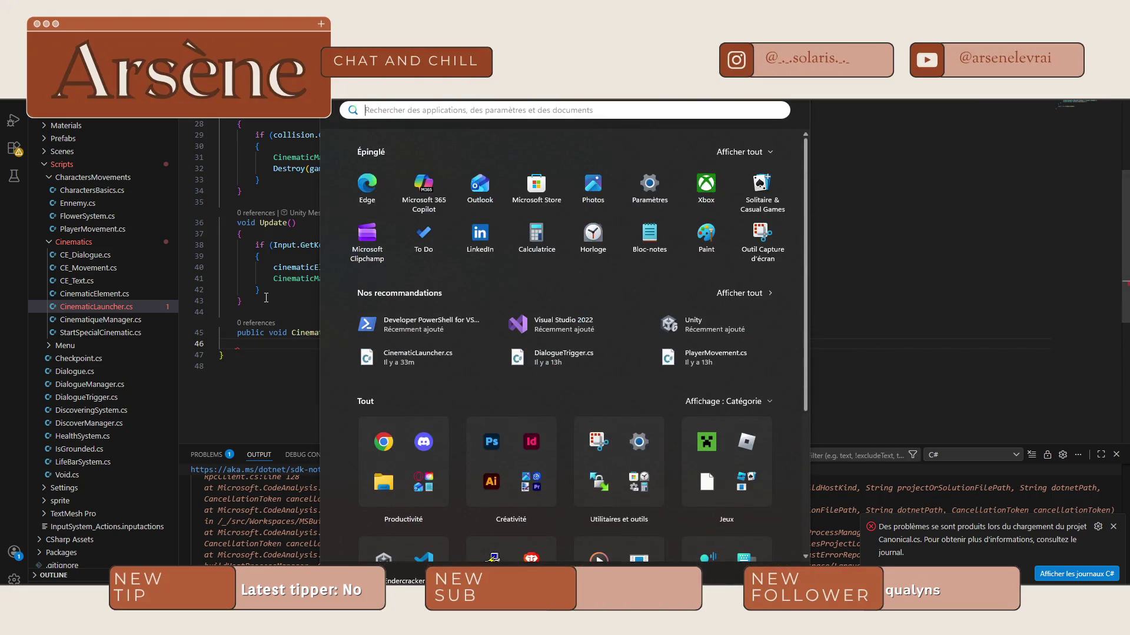
key("Escape")
type("{")
key("Return")
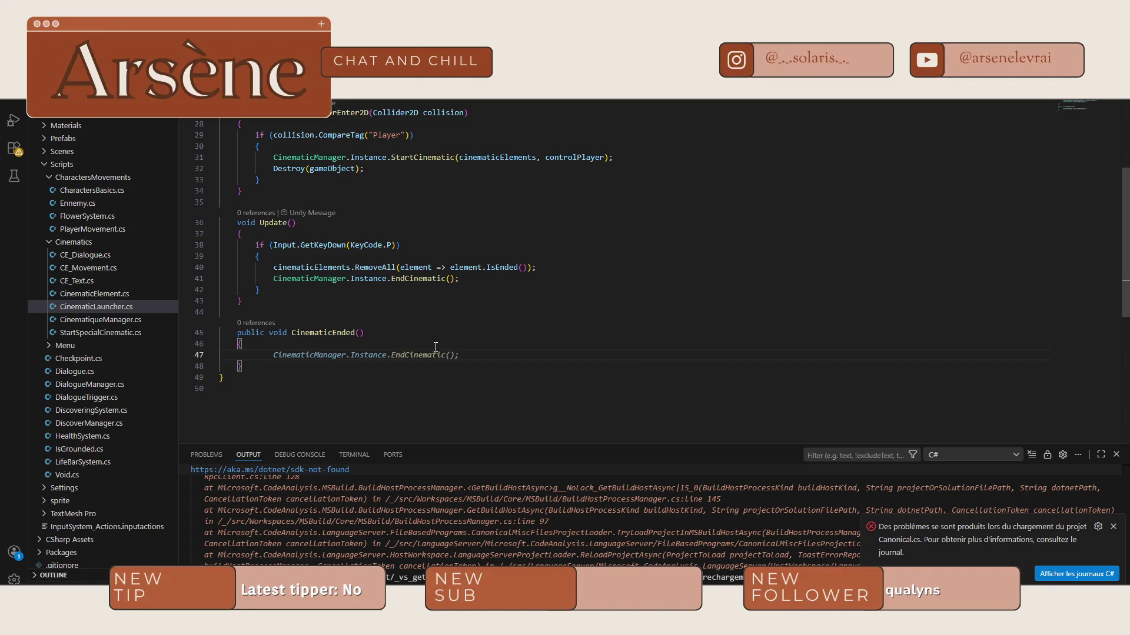
Step: Move Destroy(gameObject) out of OnTriggerEnter2D into the CinematicEnded method body
scroll(433, 341, "up", 3)
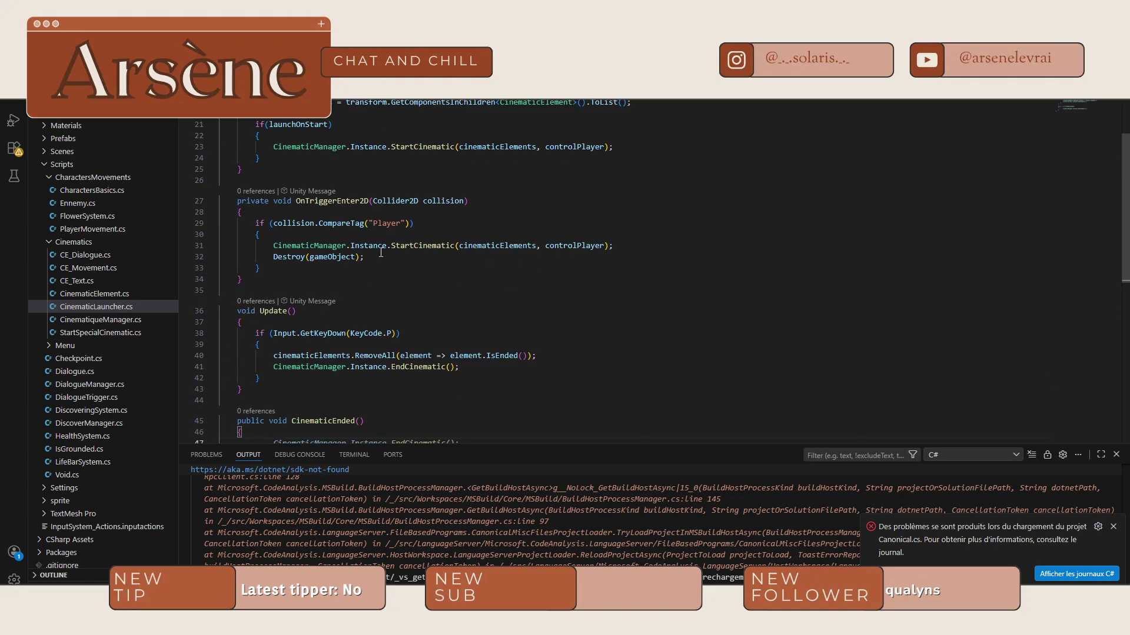
left_click_drag(364, 257, 273, 257)
key("ctrl+c")
key("BackSpace")
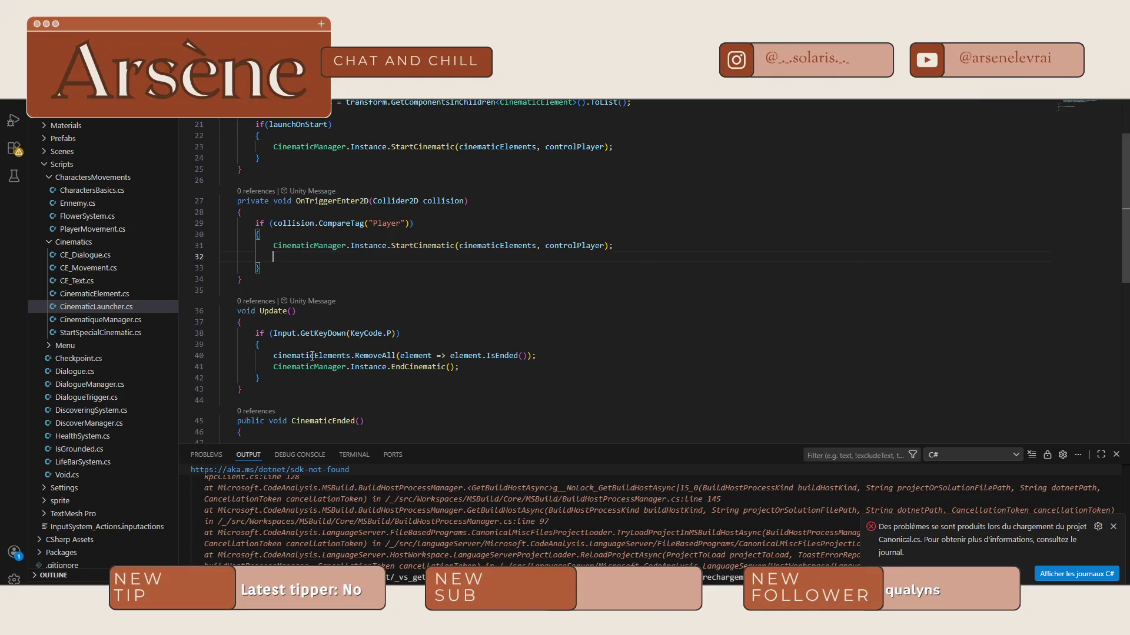
scroll(314, 344, "down", 3)
left_click(410, 326)
key("ctrl+v")
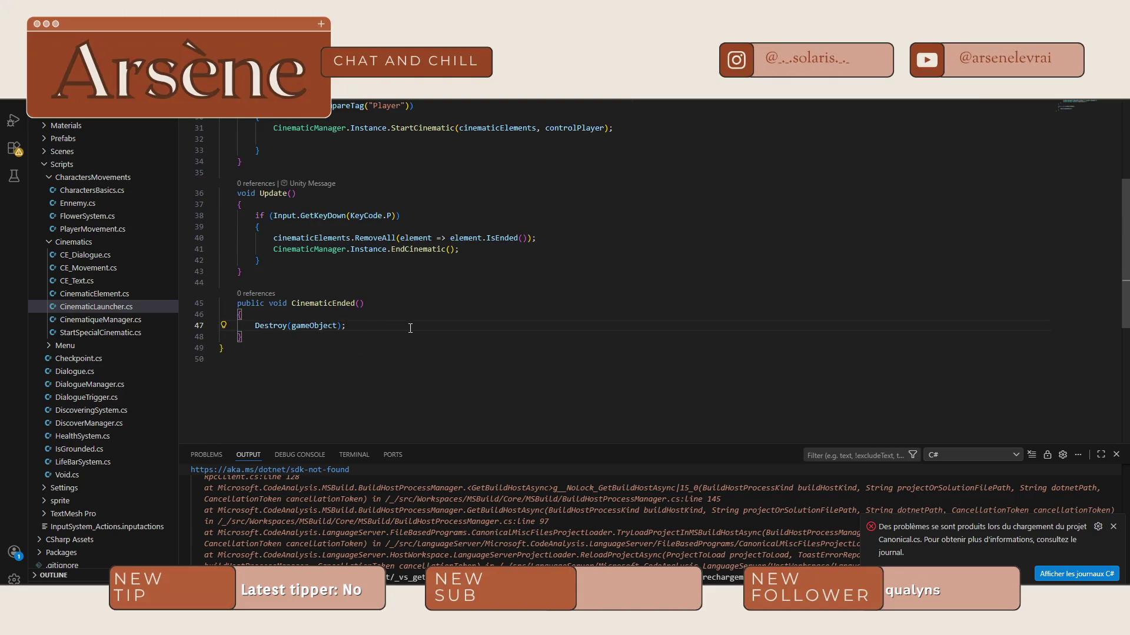
key("ctrl+Tab")
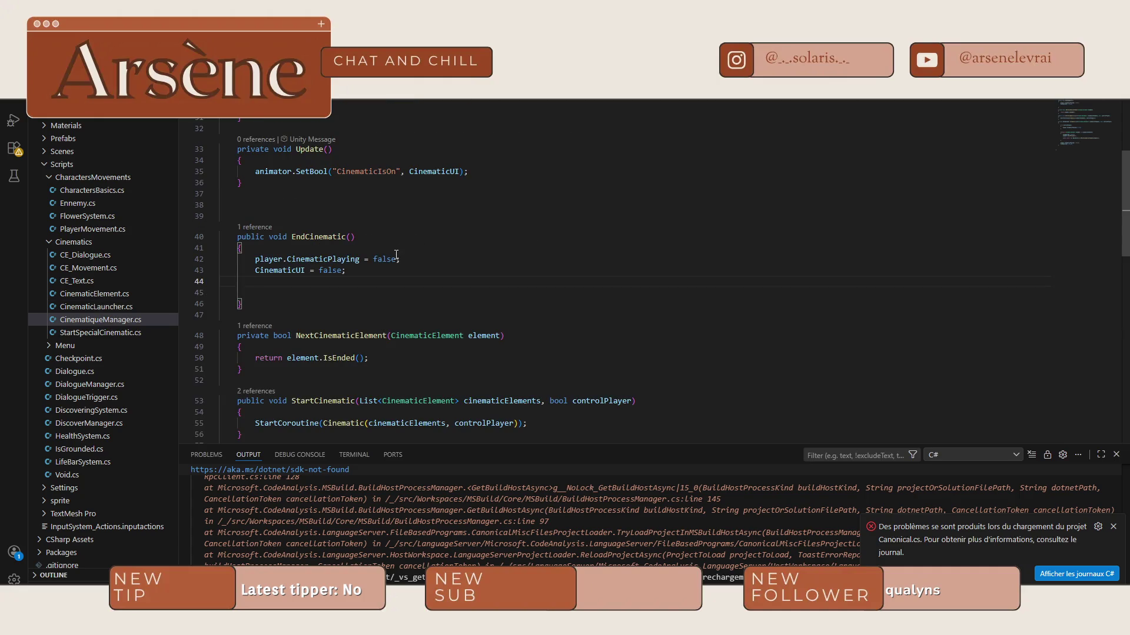
Step: Make EndCinematic call CinematicLauncher.CinematicEnded()
type("Cinematic")
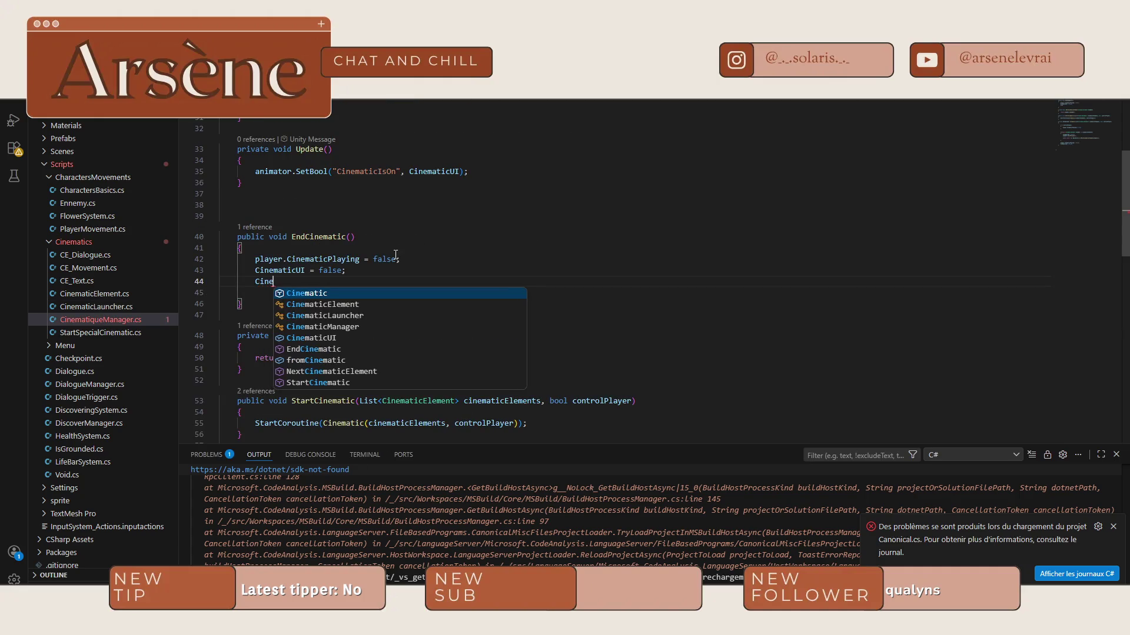
type("Lau")
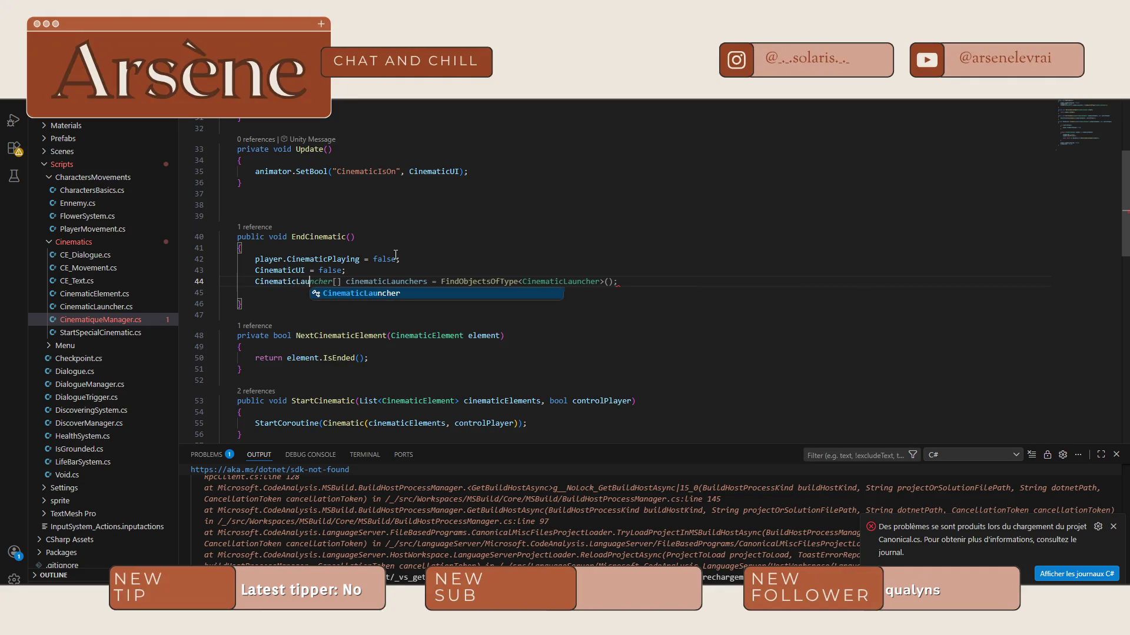
type("ncher.")
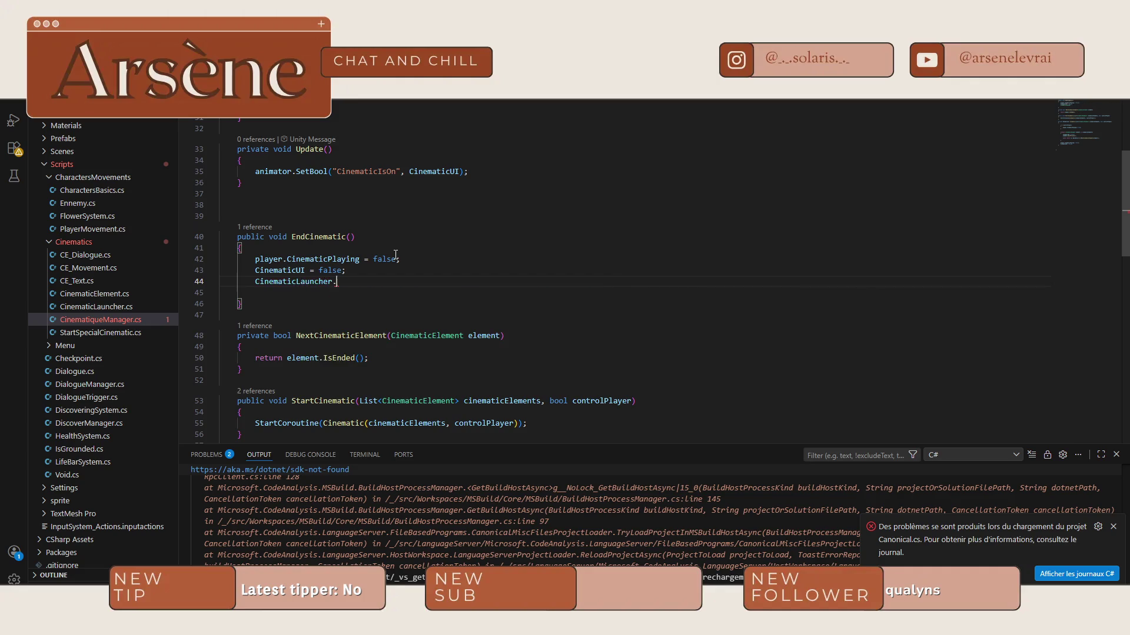
type("Cinematic")
key("Tab")
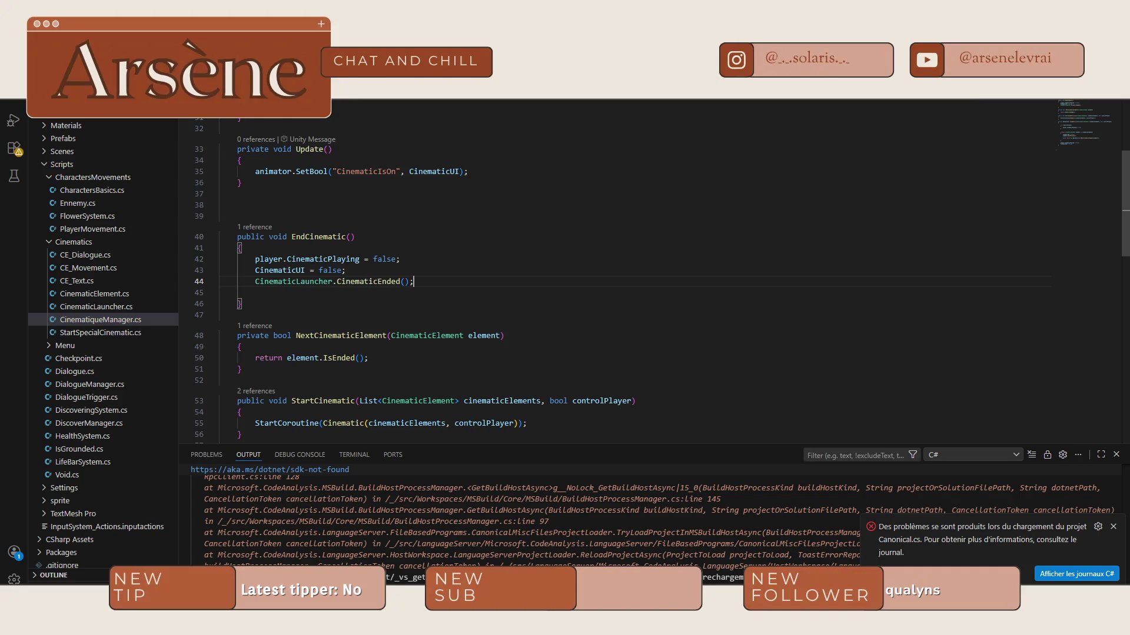
Step: Declare a public CinematicLauncher CinematicLauncher field below the Instance field
scroll(362, 124, "up", 10)
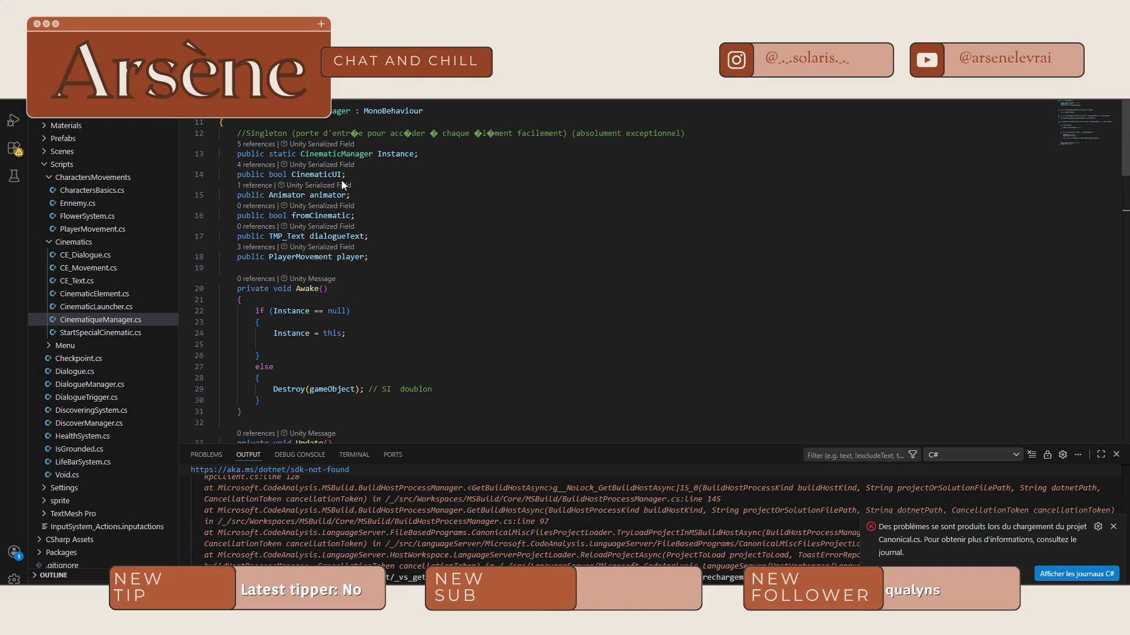
scroll(341, 180, "up", 1)
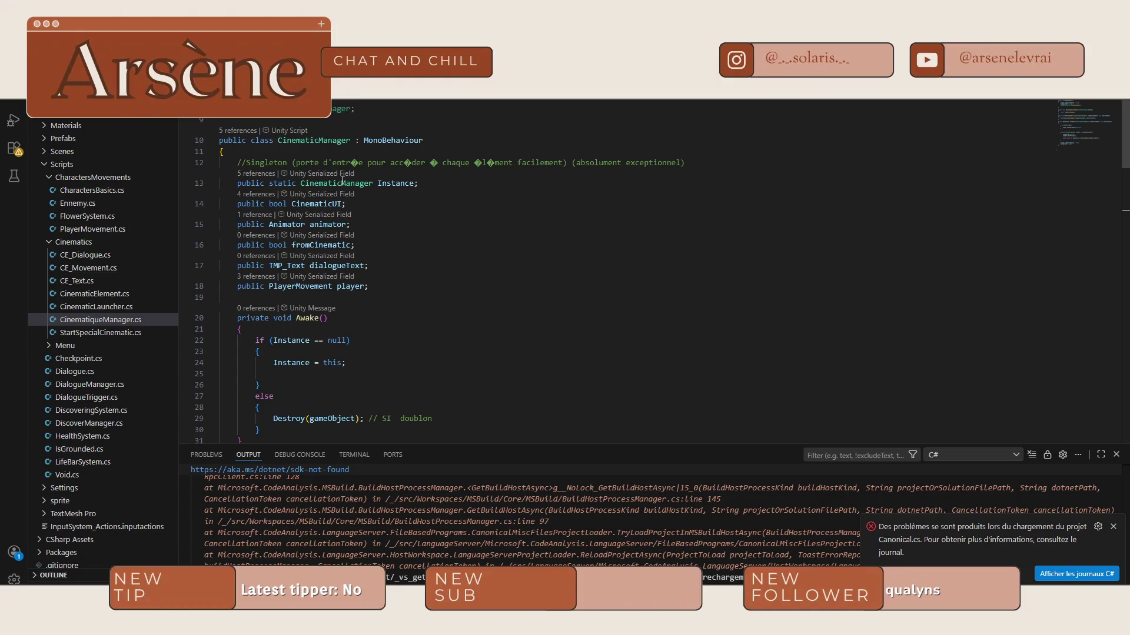
left_click(439, 183)
key("Return")
type("public")
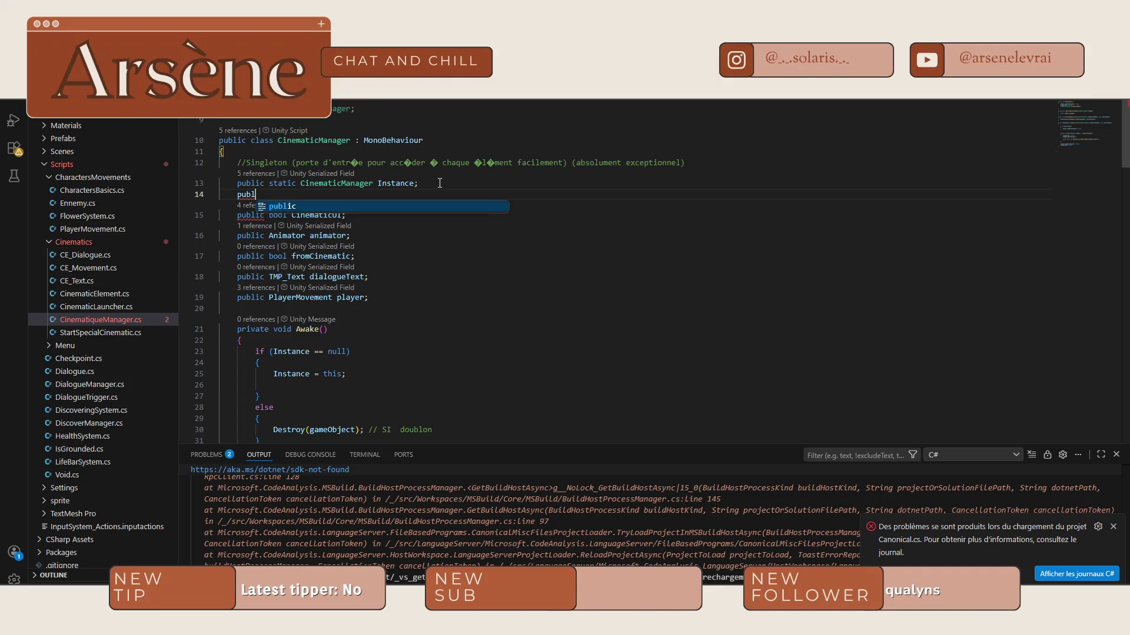
key("Tab")
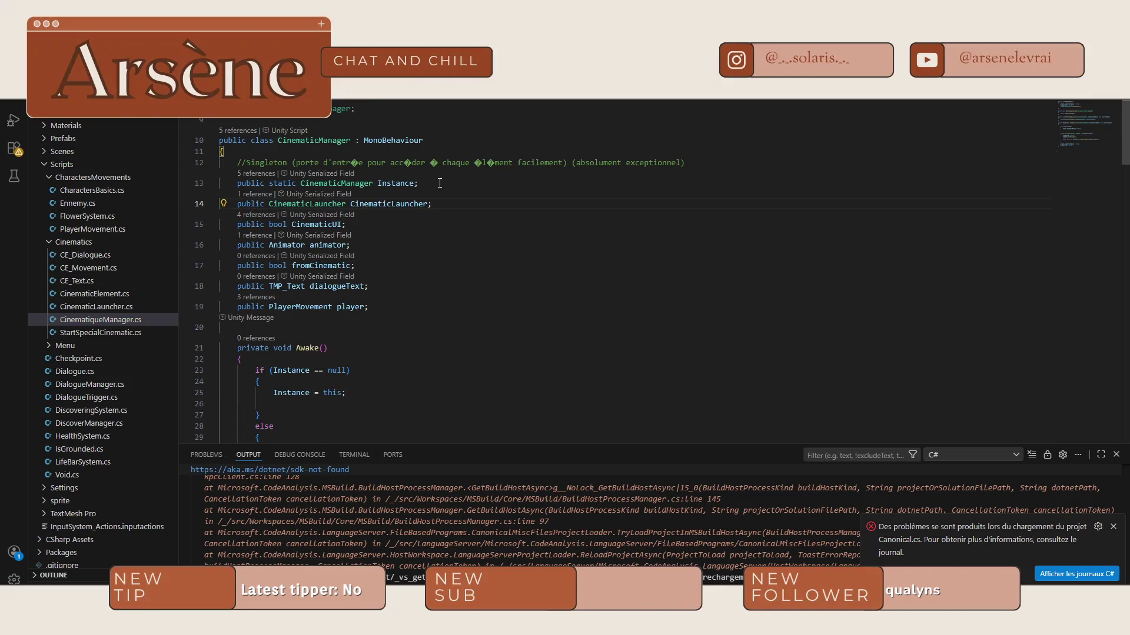
Step: Recheck the CinematicEnded call and both scripts, then return to Unity to recompile
scroll(411, 285, "down", 3)
scroll(411, 286, "down", 2)
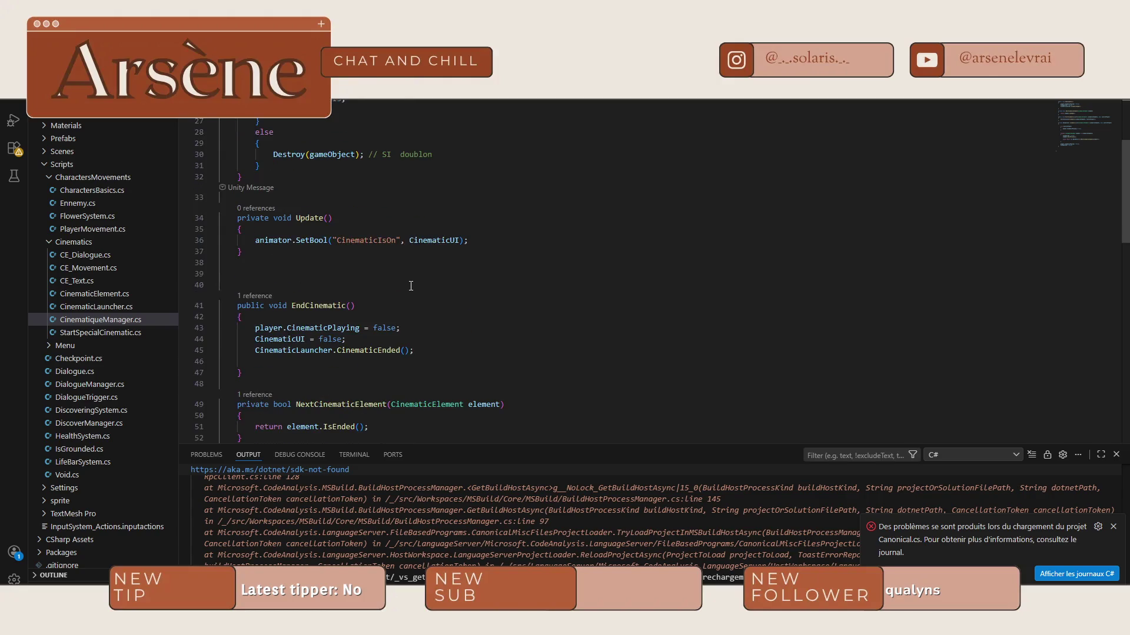
left_click(416, 350)
key("ctrl+Tab")
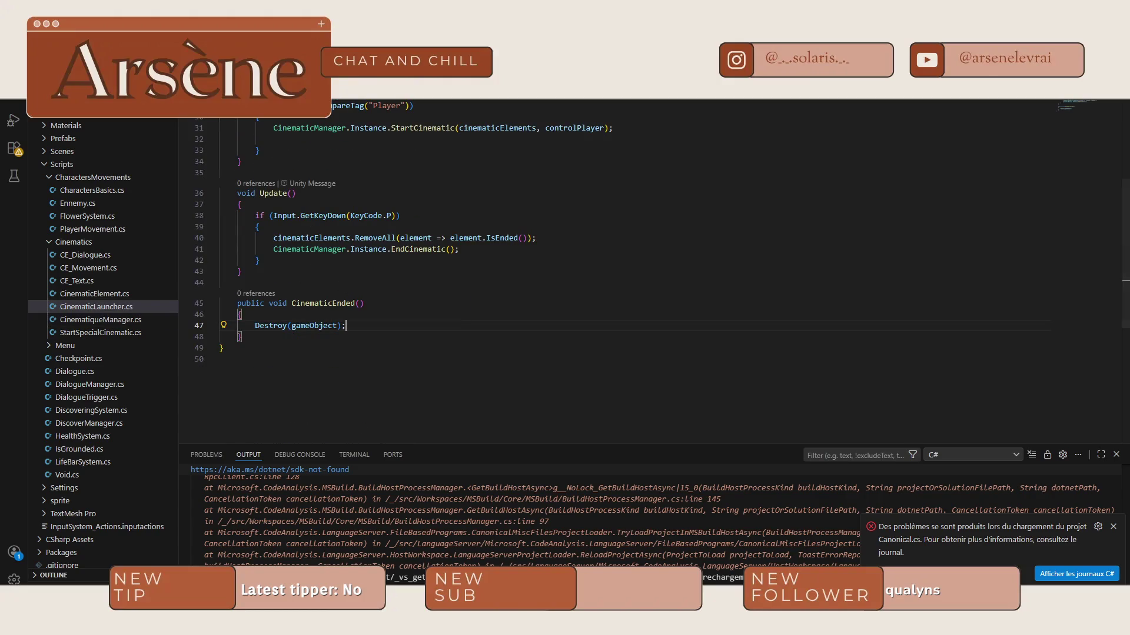
key("ctrl+Tab")
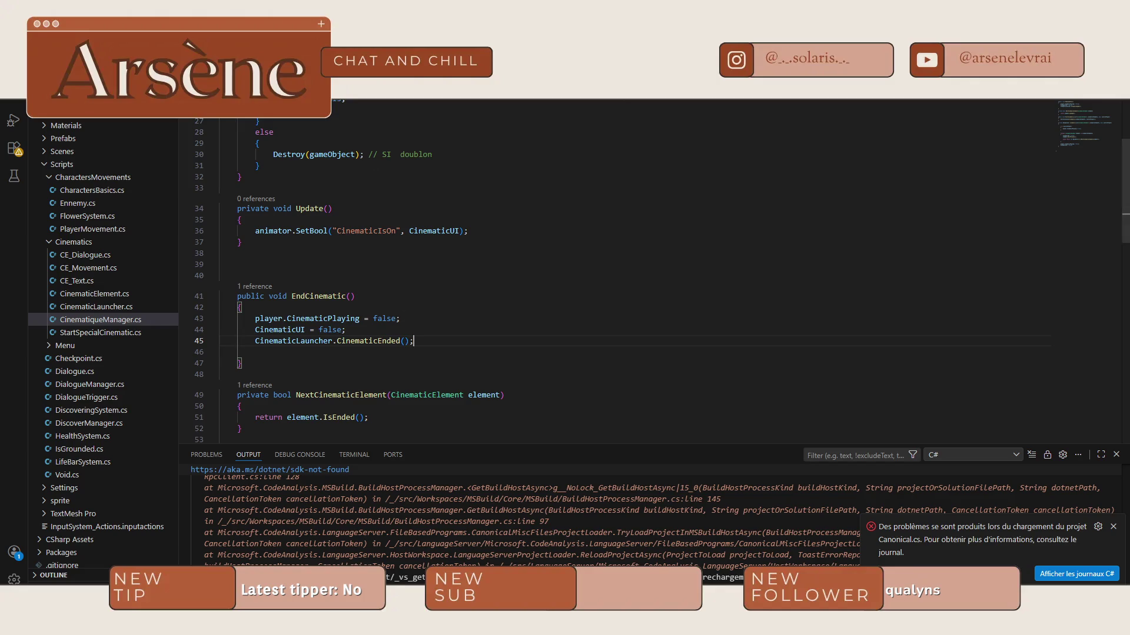
key("alt+Tab")
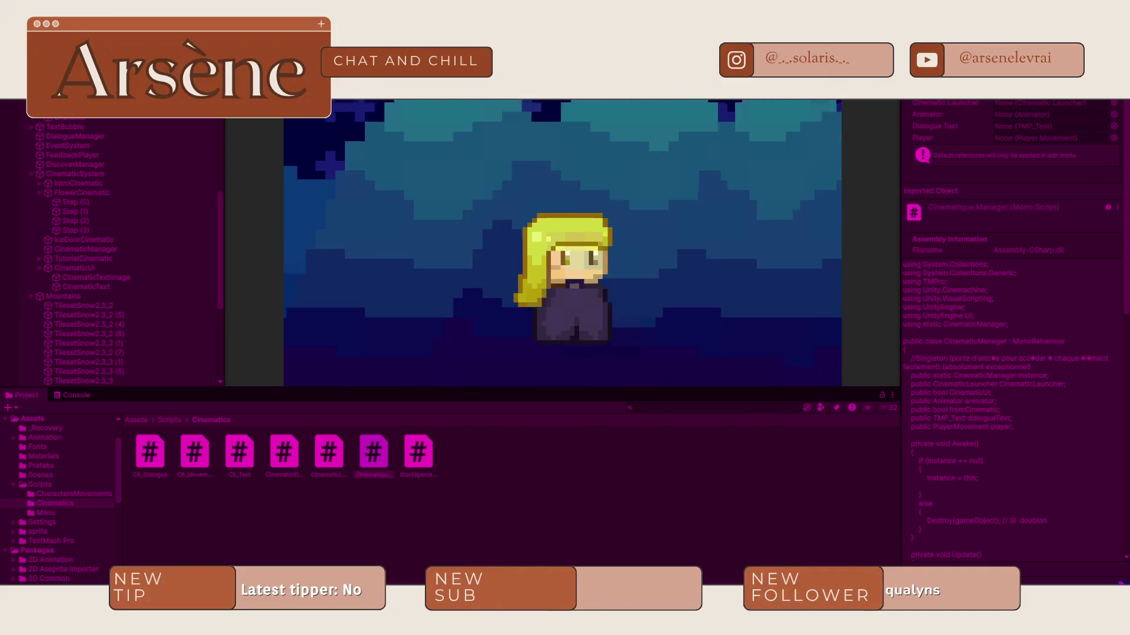
Step: Stop the playtest, untick Launch On Start on IntroCinematic's cinematic launcher, and replay the game
key("ctrl+p")
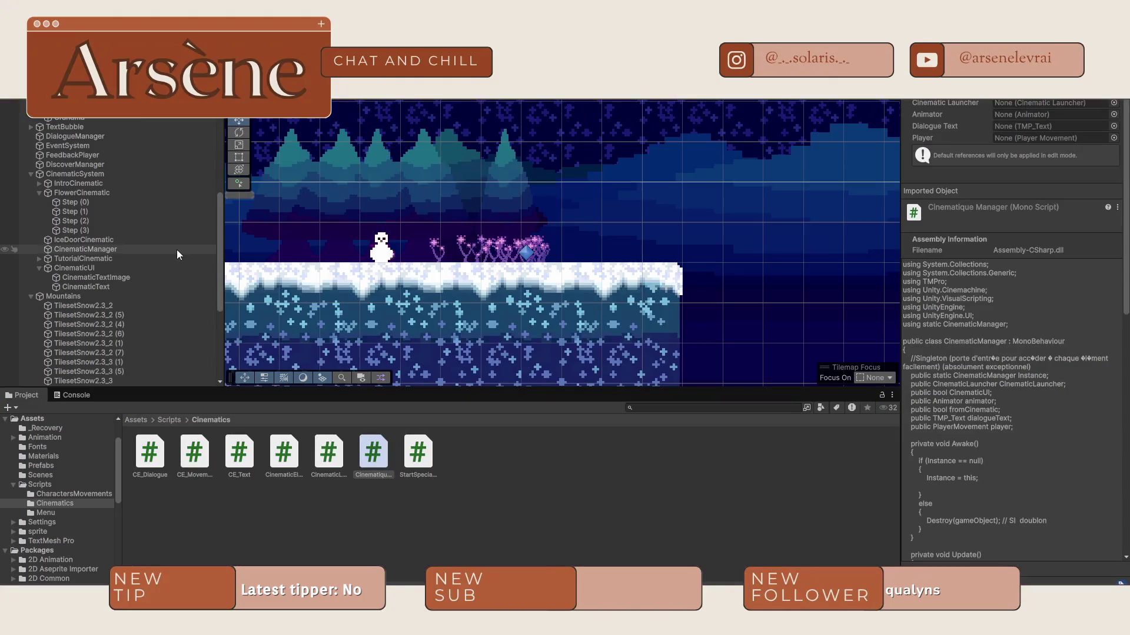
scroll(120, 264, "down", 2)
scroll(119, 263, "down", 5)
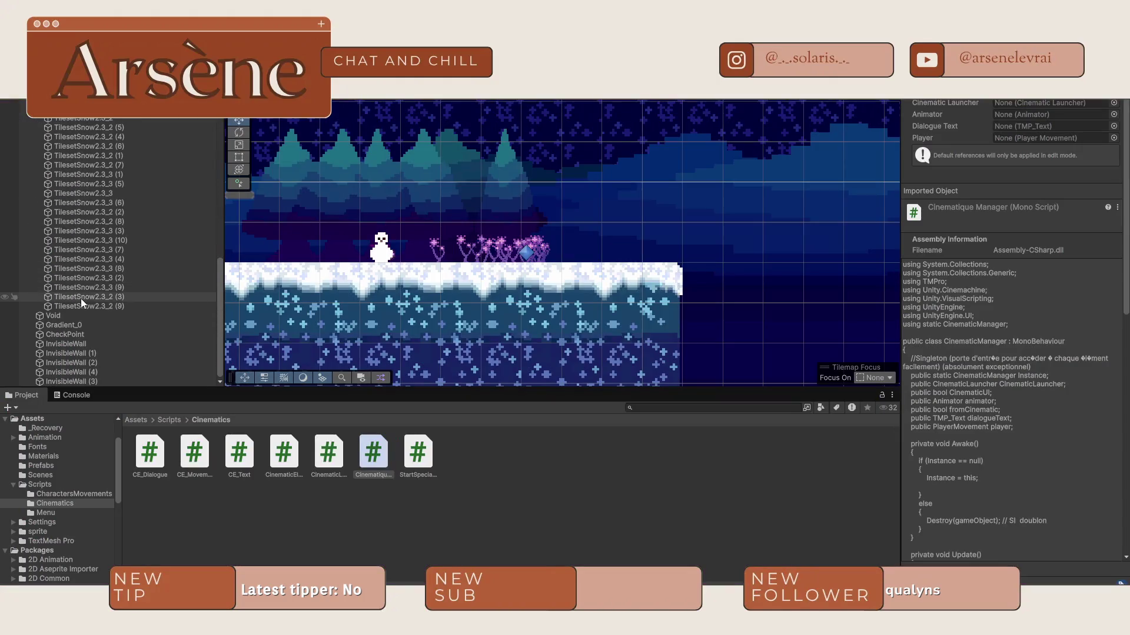
scroll(88, 288, "up", 8)
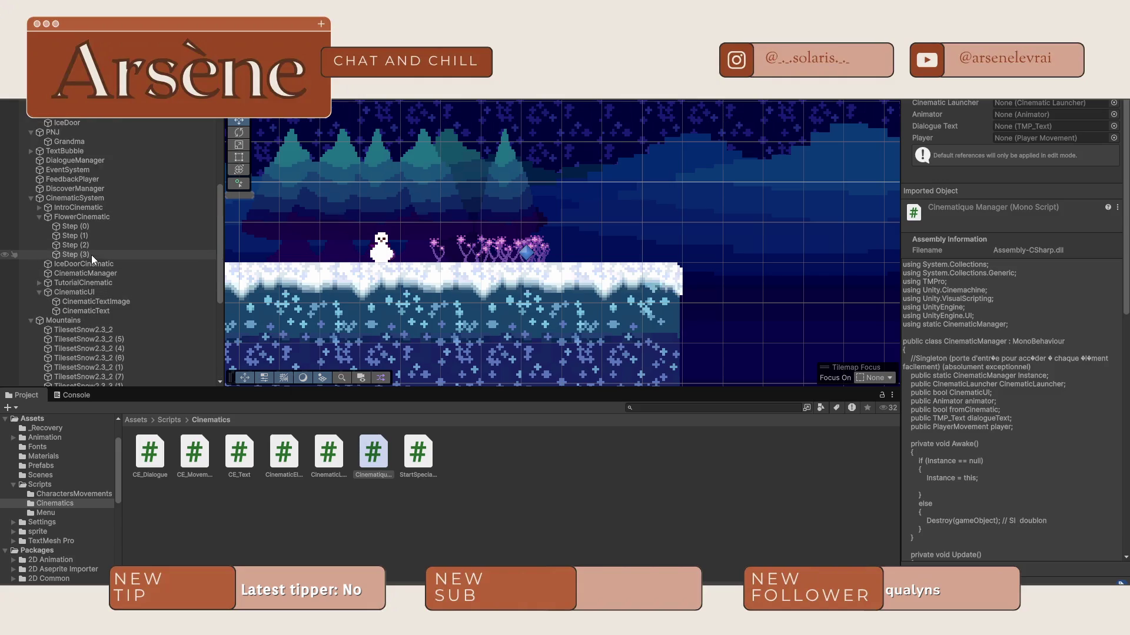
left_click(65, 208)
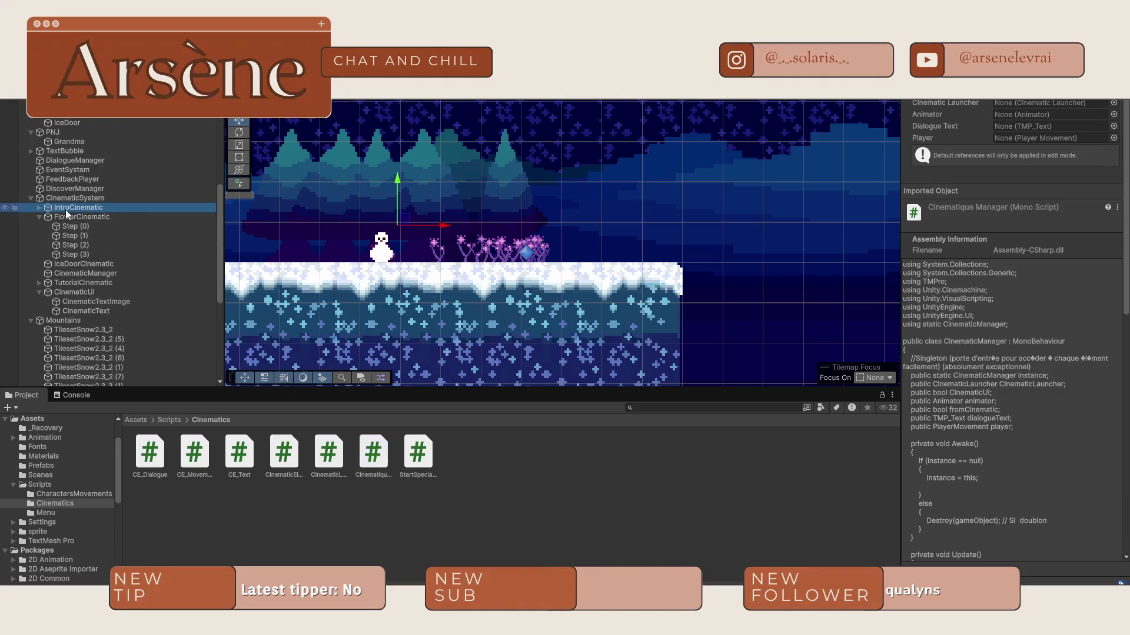
left_click(996, 459)
key("ctrl+p")
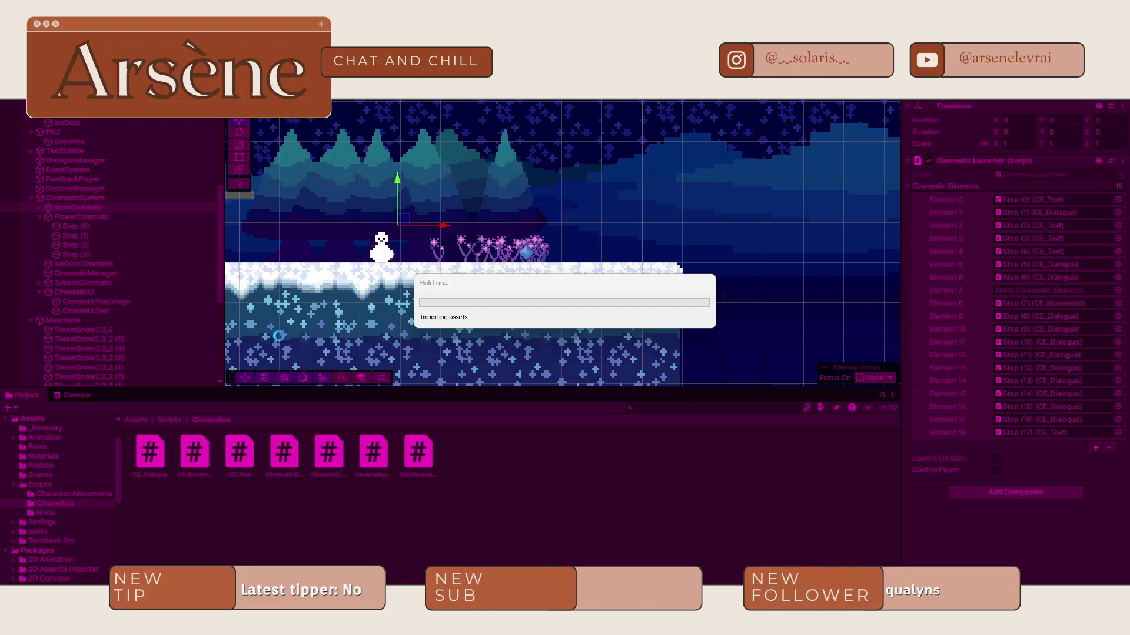
Step: Advance the flower cinematic with Space through Vitalina's lines and the Flowers narration, then stop the game
left_click(65, 395)
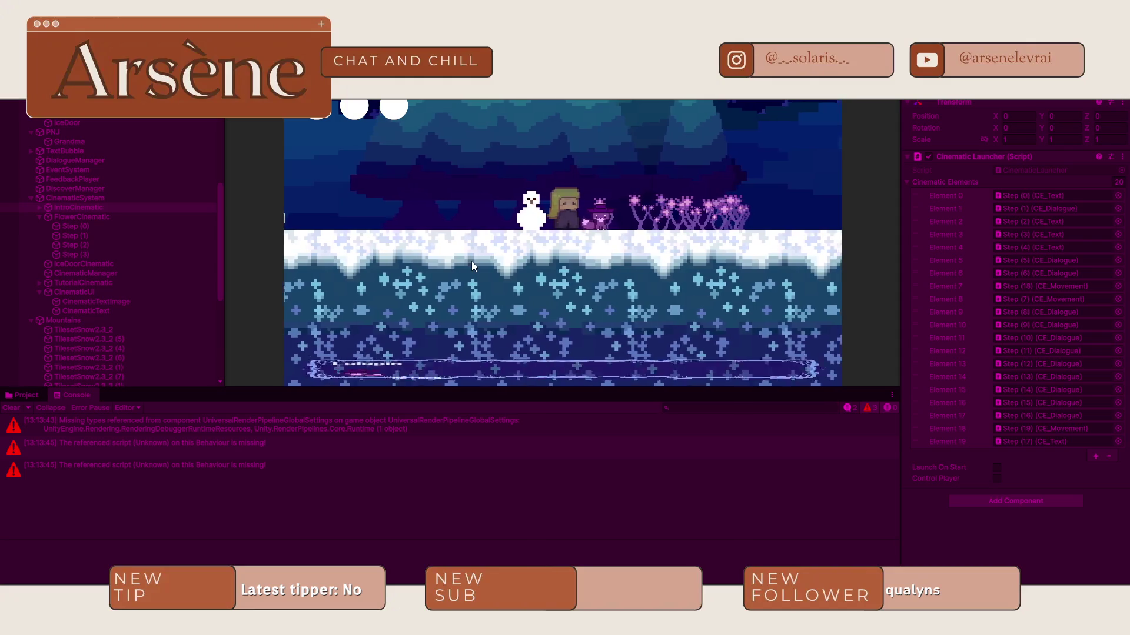
key("space")
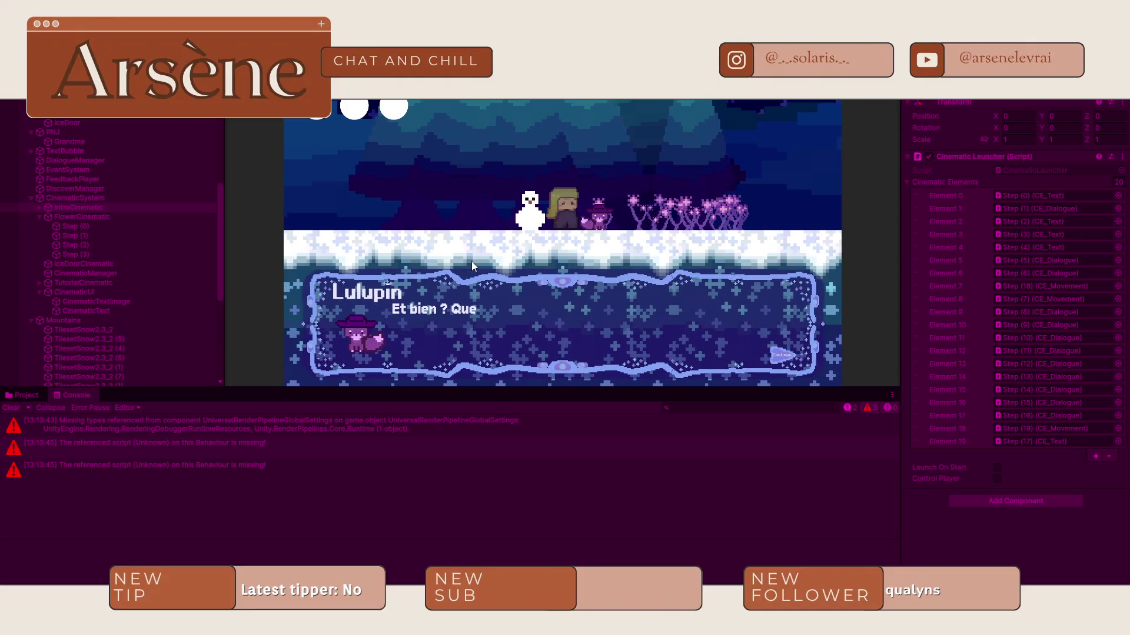
key("space")
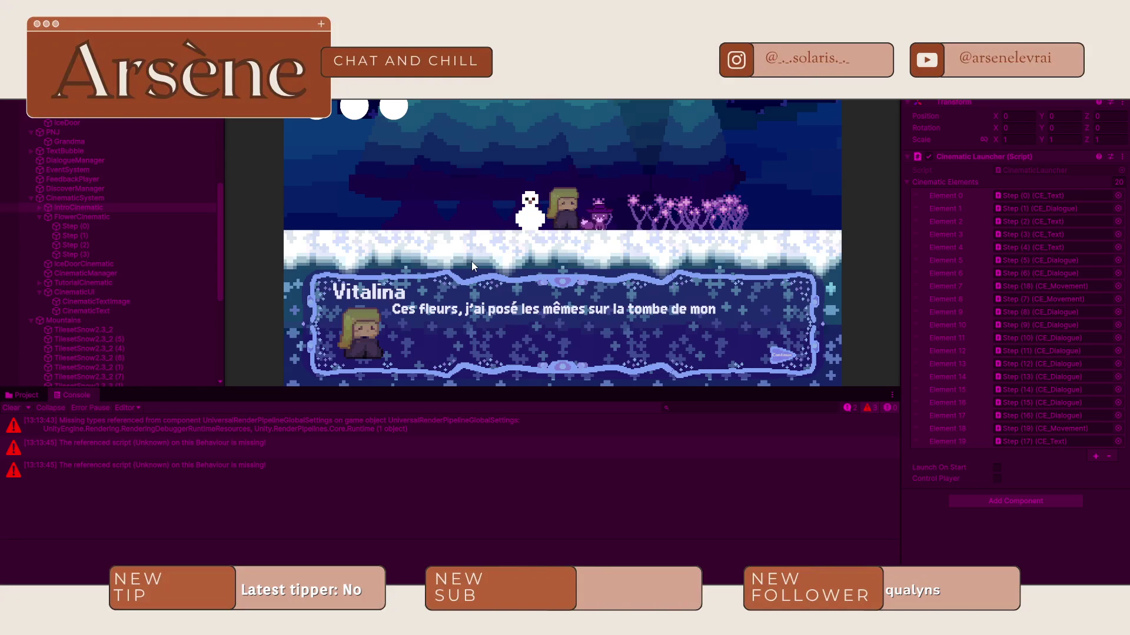
key("space")
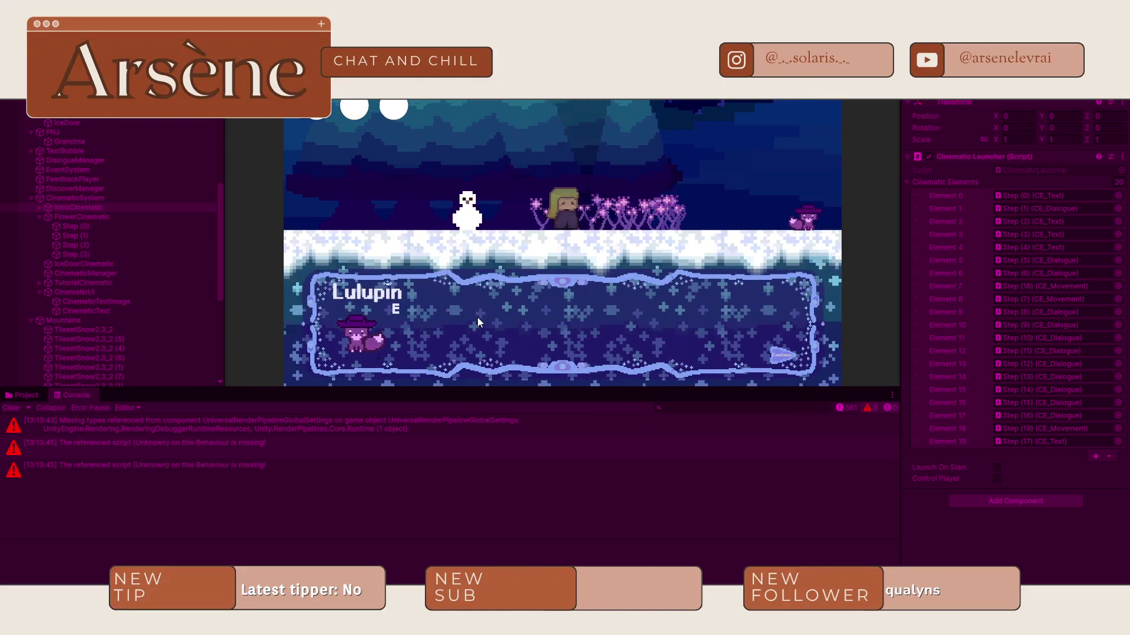
key("space")
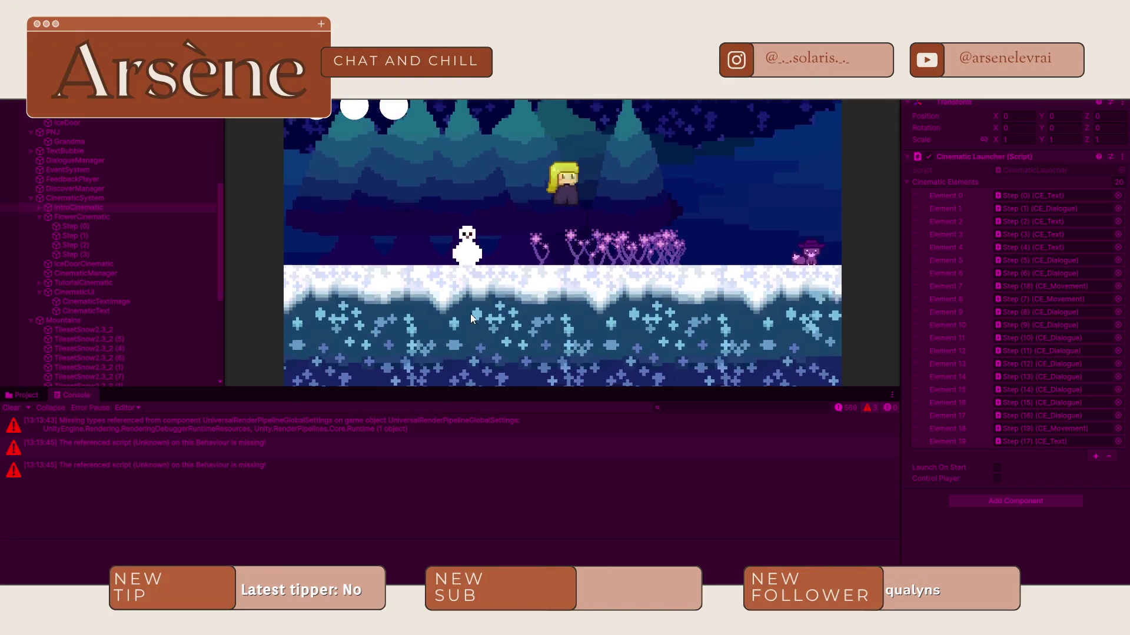
key("space")
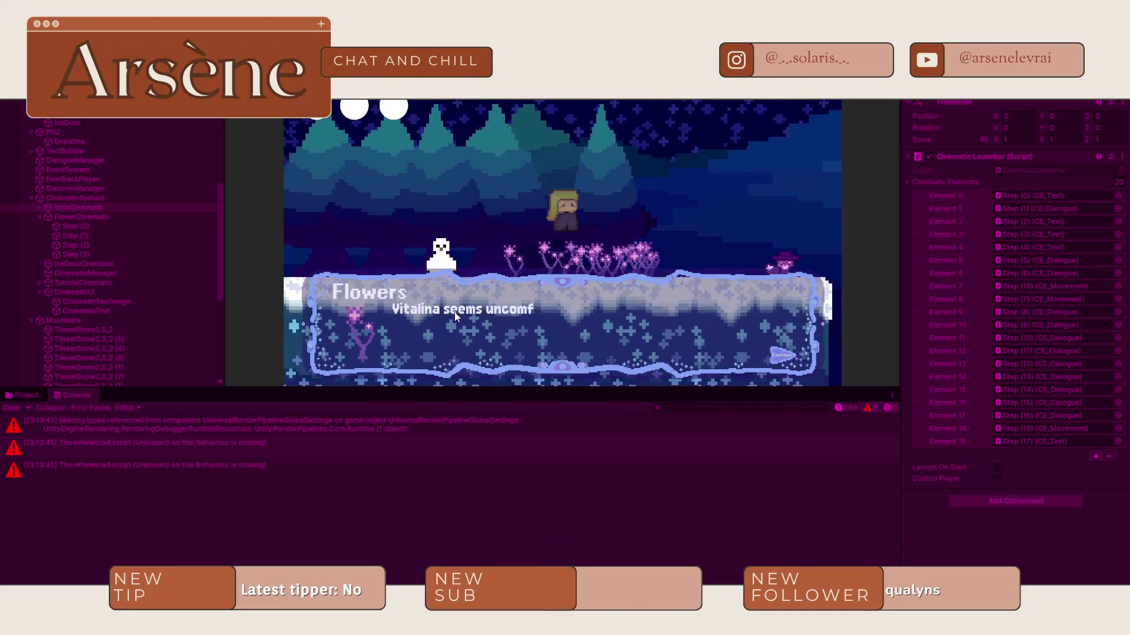
key("space")
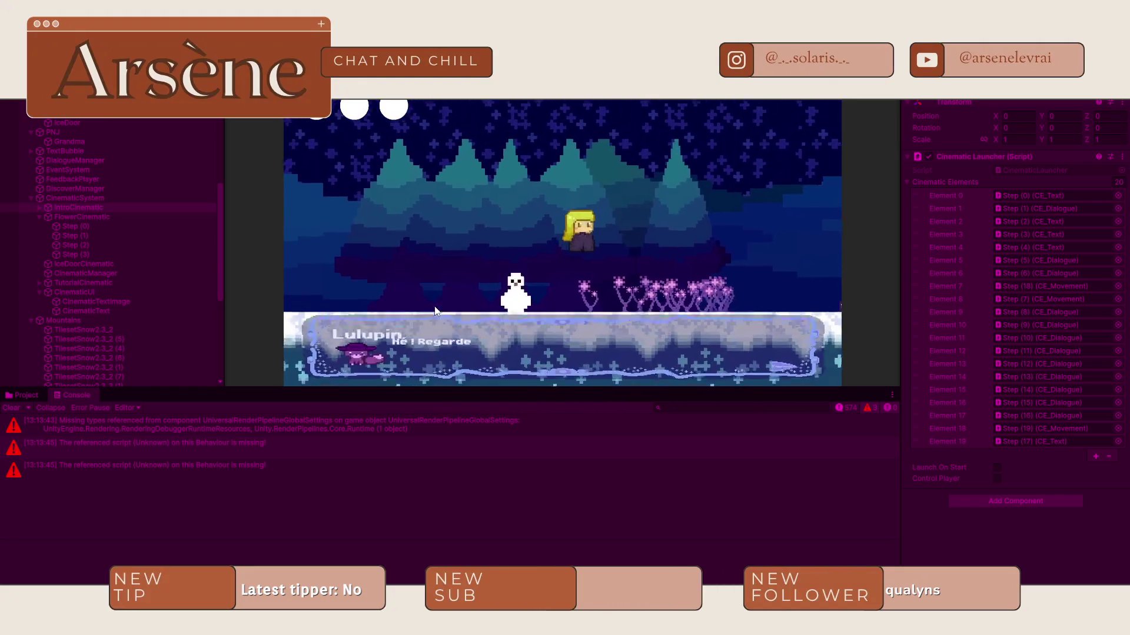
key("space")
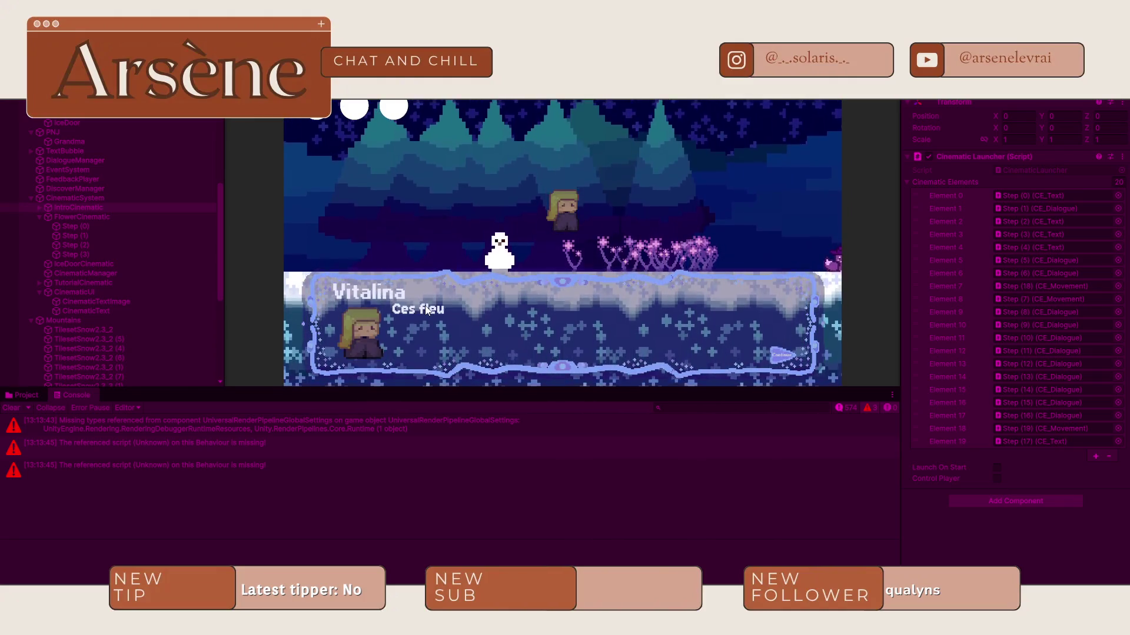
key("space")
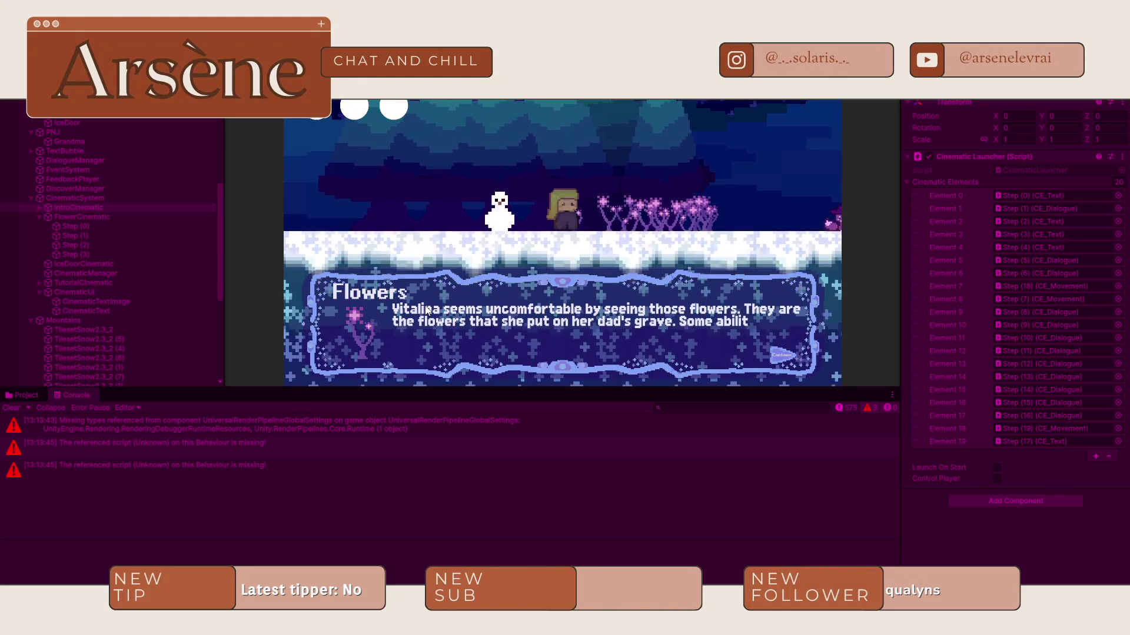
key("space")
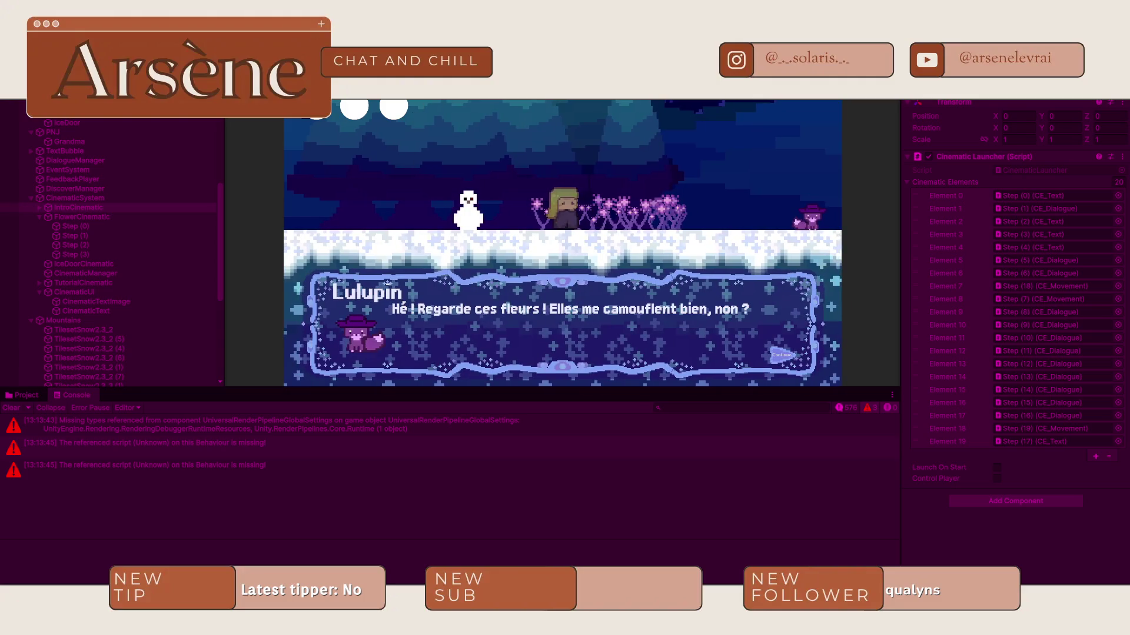
key("ctrl+p")
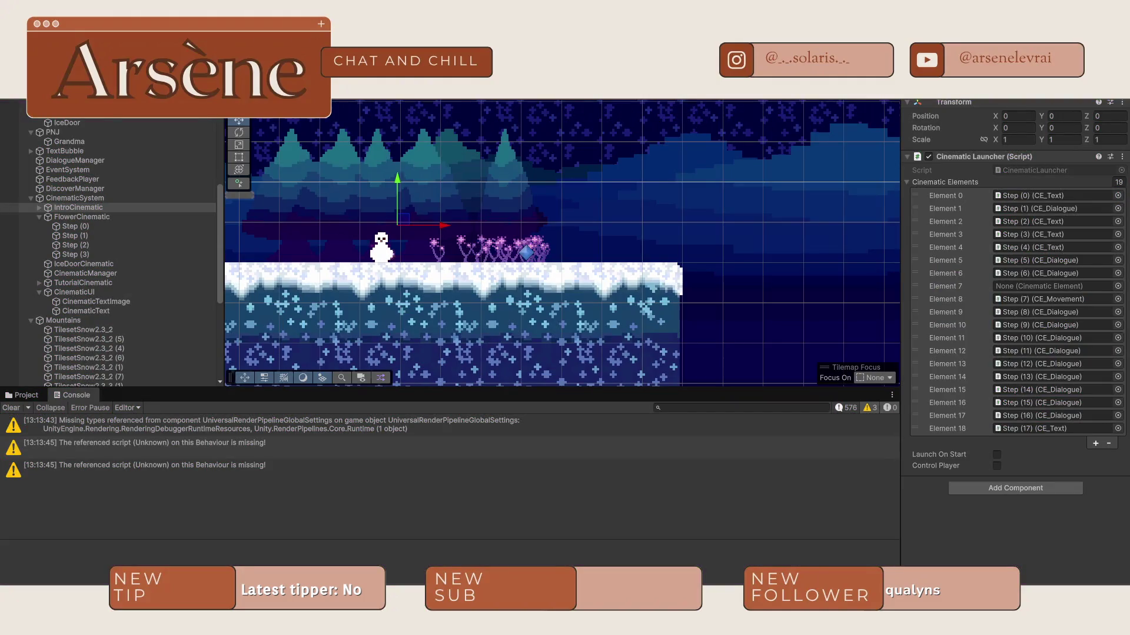
key("alt+Tab")
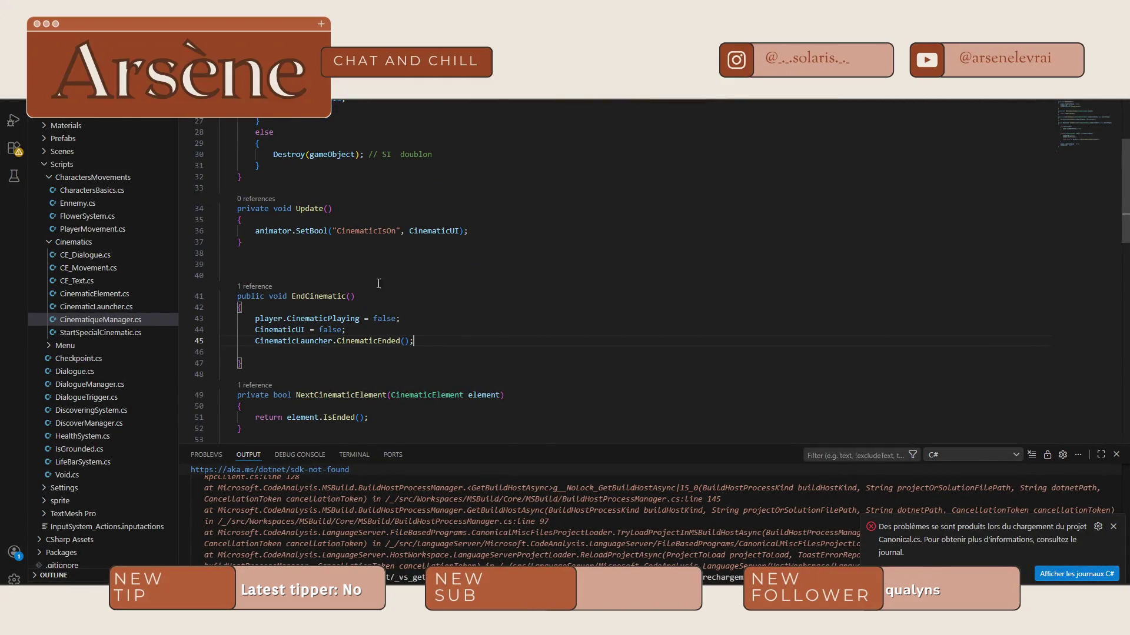
Step: Review CinematicLauncher.cs's Destroy(gameObject) line and CinematicElement.cs, then return to CinematiqueManager.cs's EndCinematic
left_click(96, 306)
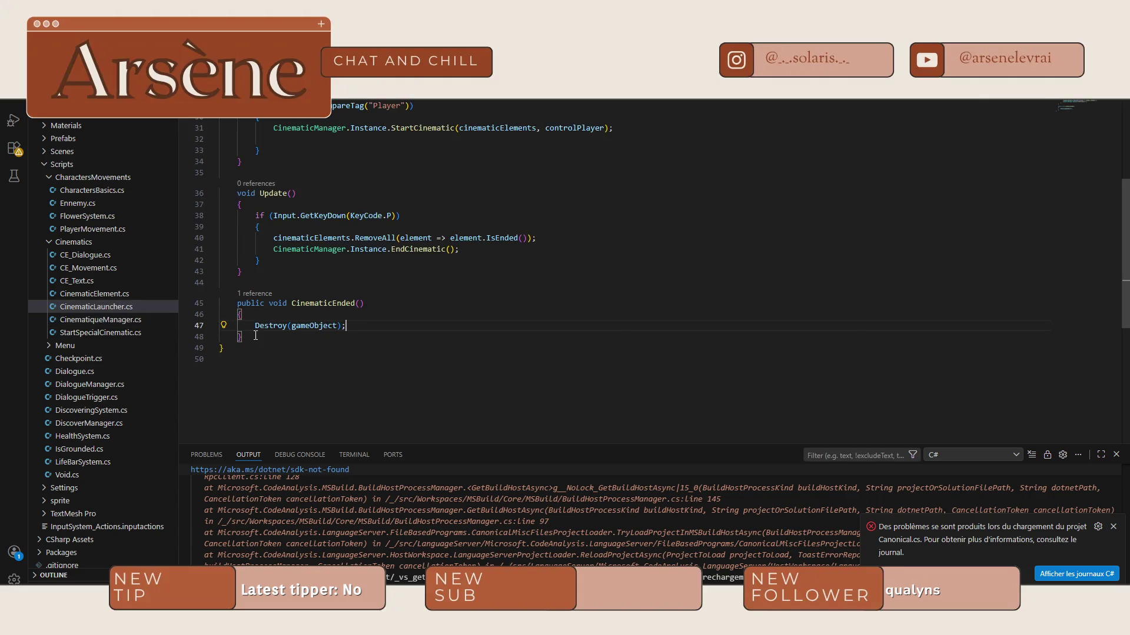
left_click_drag(253, 331, 346, 328)
left_click(95, 293)
scroll(326, 271, "up", 5)
scroll(325, 270, "up", 3)
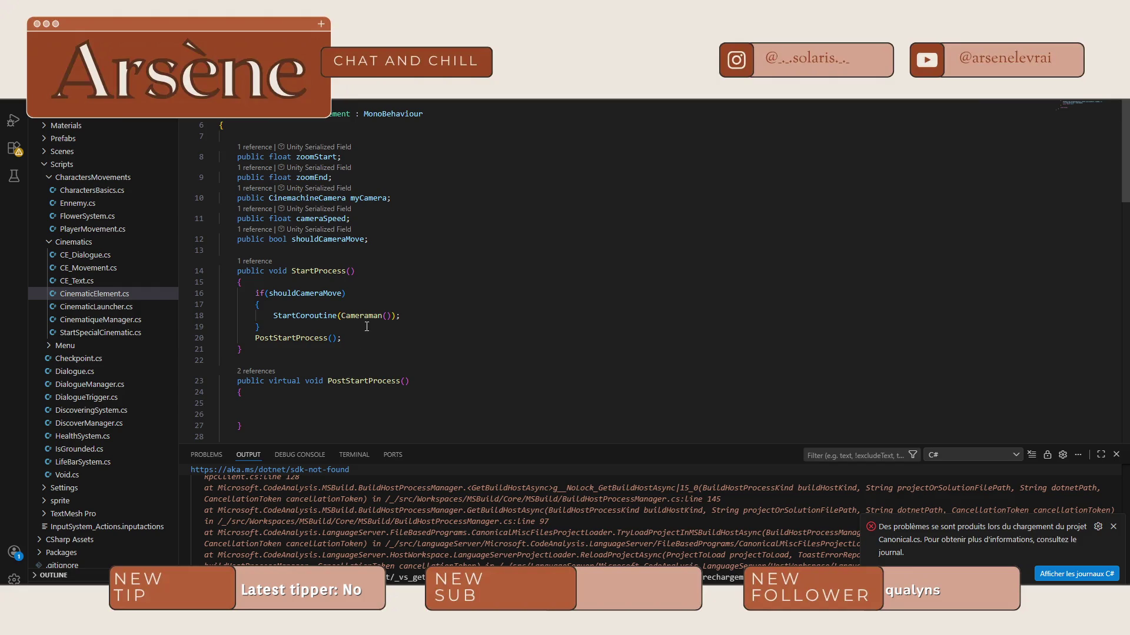
scroll(355, 309, "down", 5)
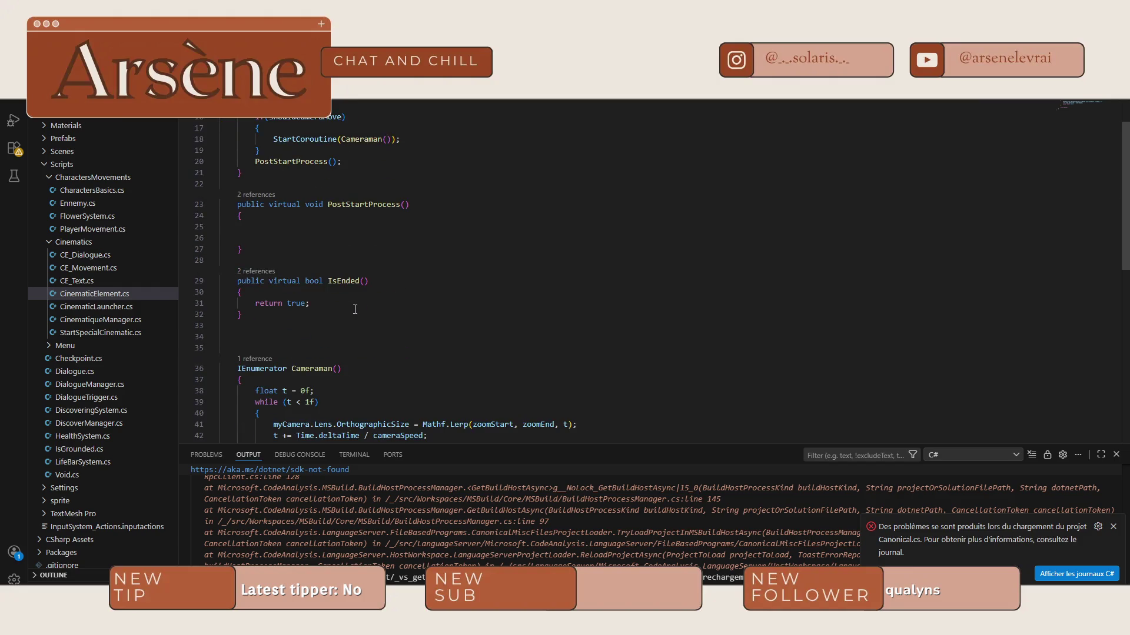
scroll(355, 309, "down", 3)
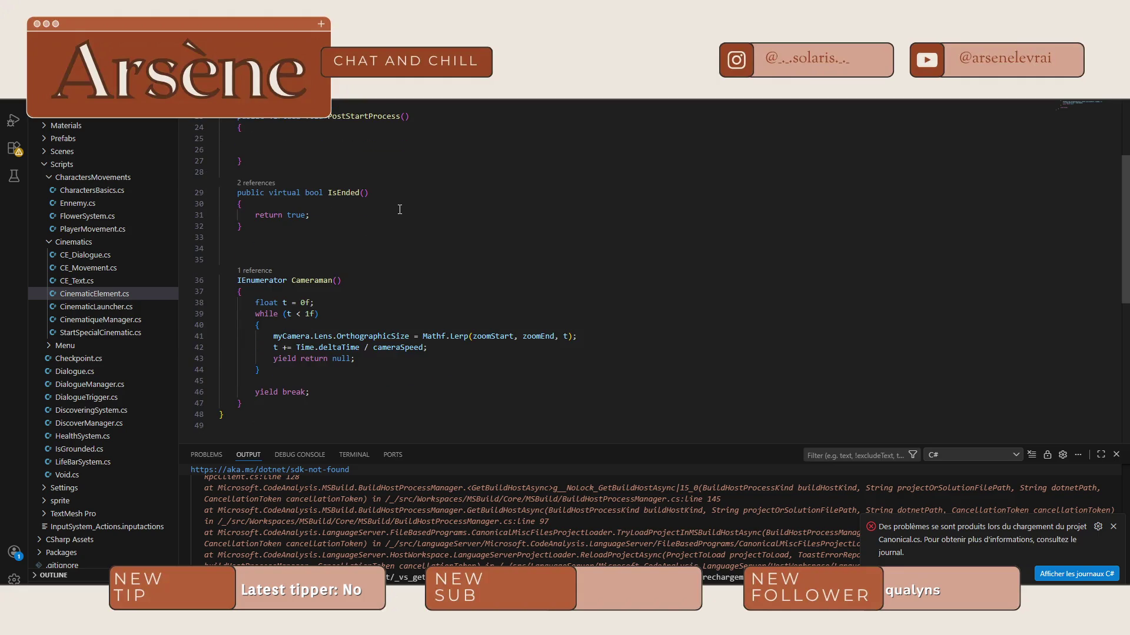
key("ctrl+Tab")
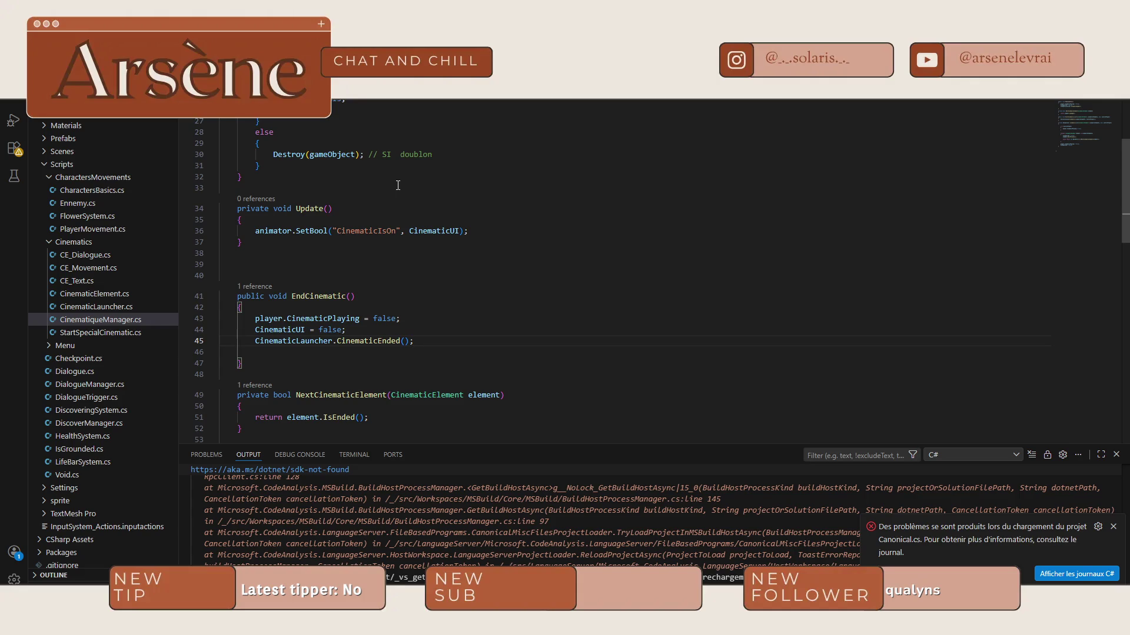
scroll(389, 236, "down", 1)
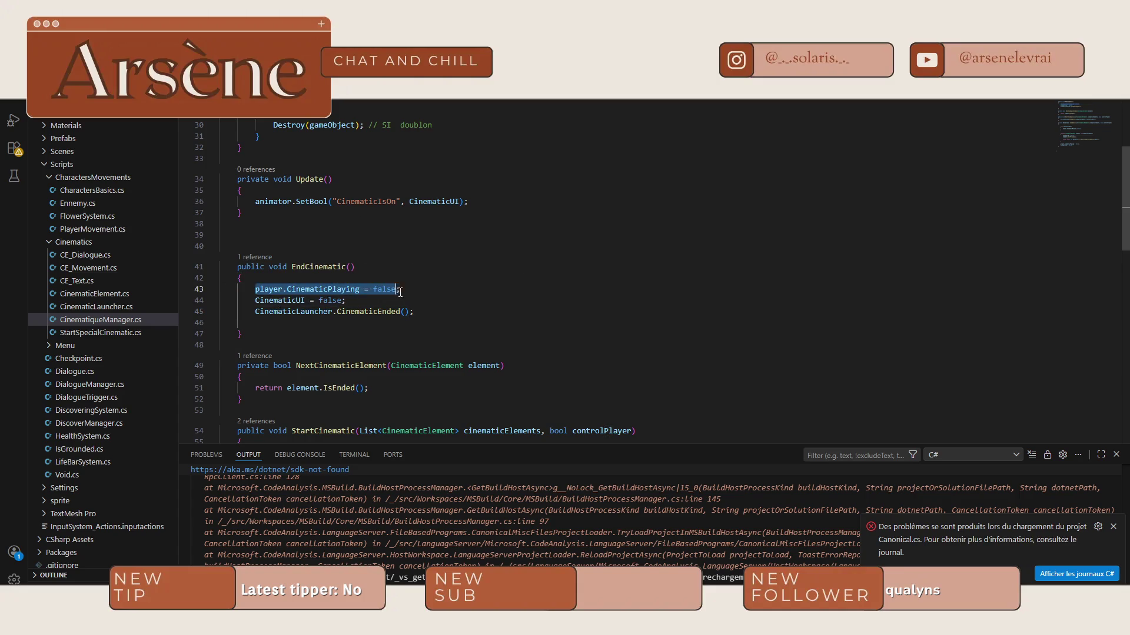
Step: Inspect the CinematicEnded() call on line 45 of EndCinematic, then show Unity's Cinematics scripts
left_click(373, 311)
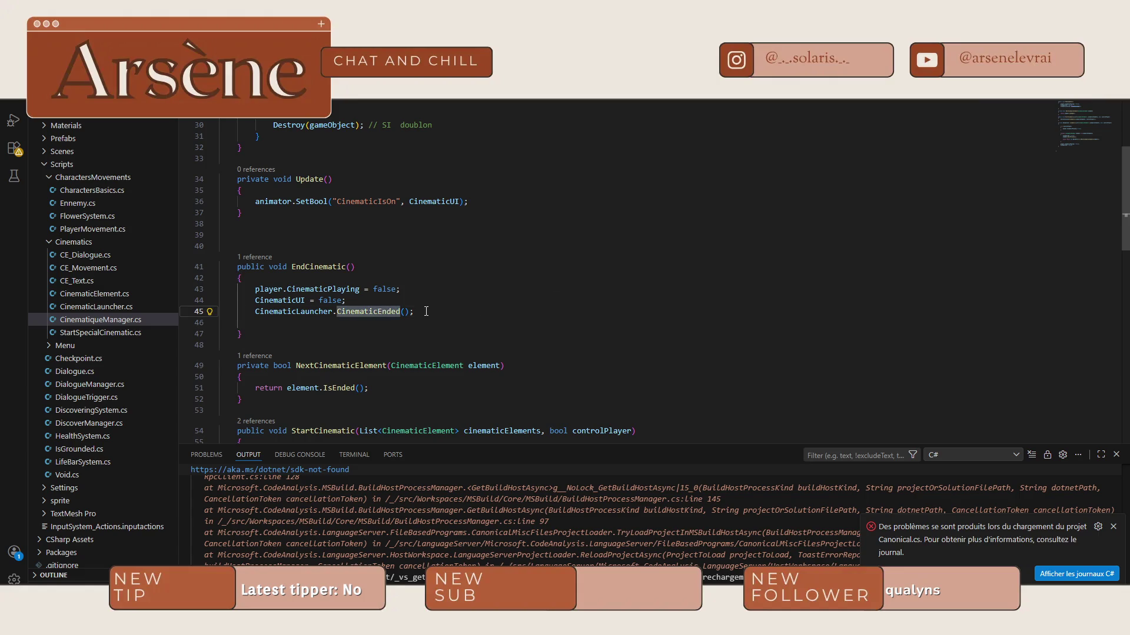
left_click(595, 310)
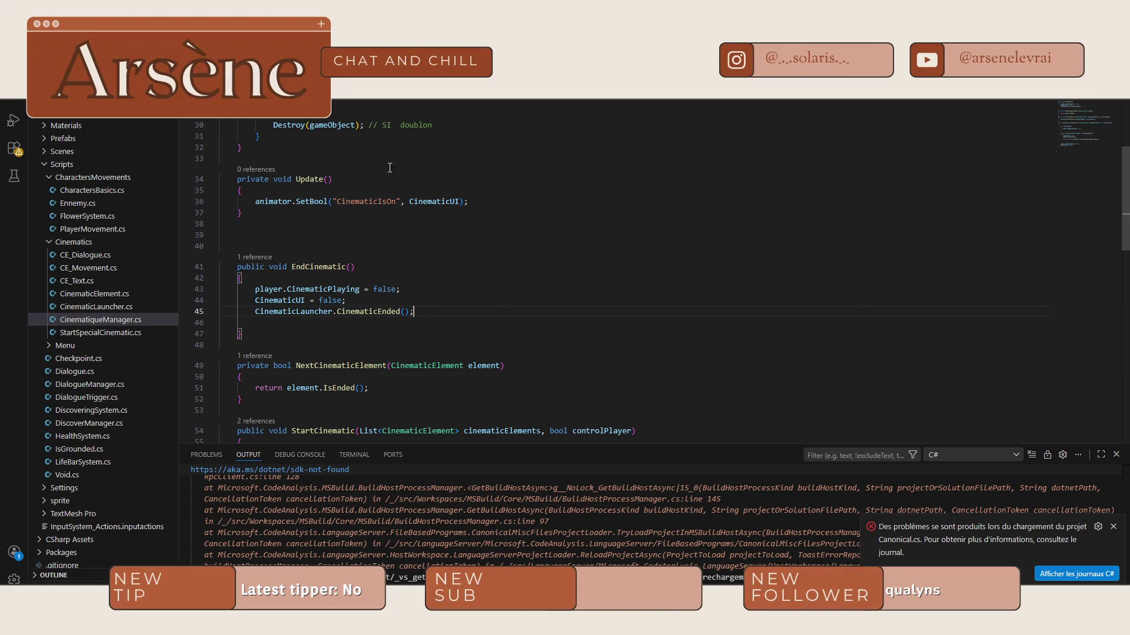
left_click(401, 312)
left_click(456, 315)
mouse_move(383, 309)
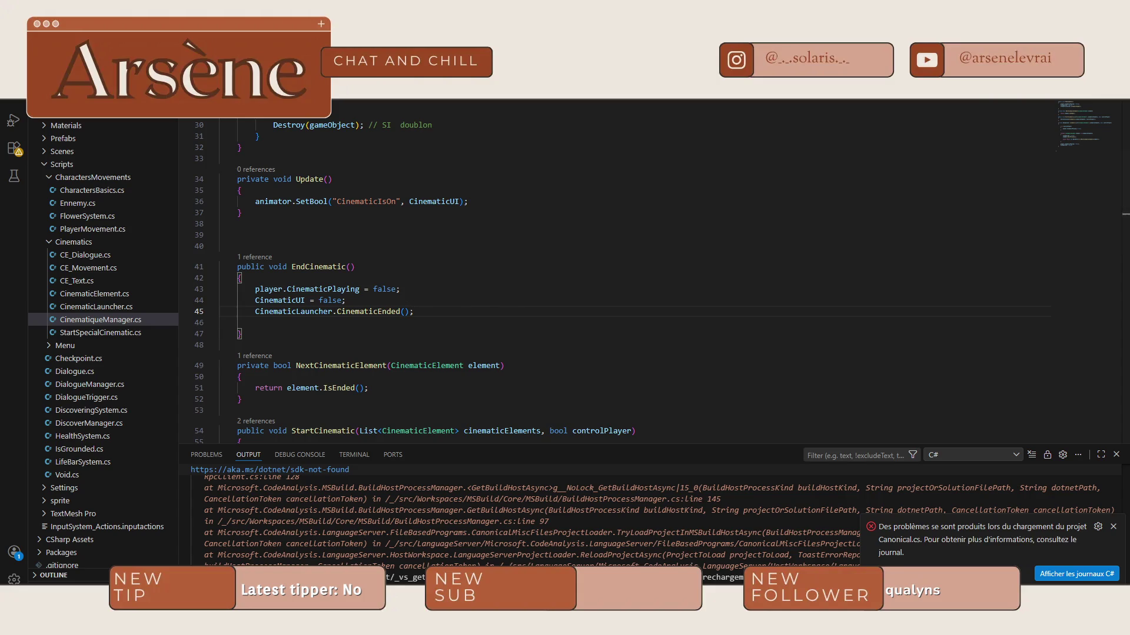
key("ctrl+a")
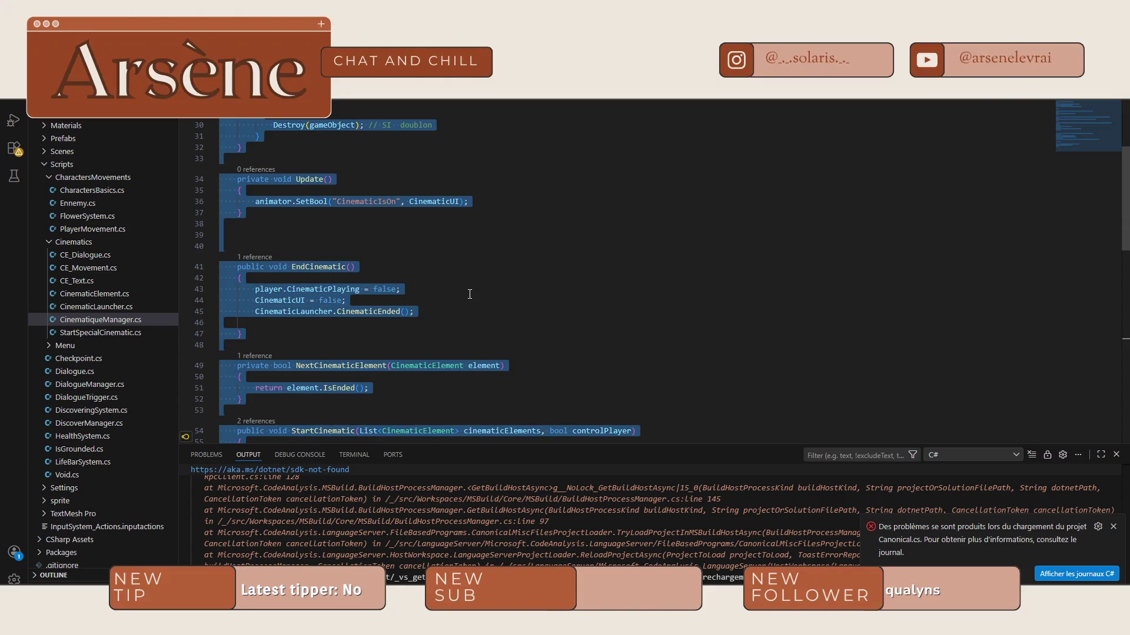
left_click(469, 294)
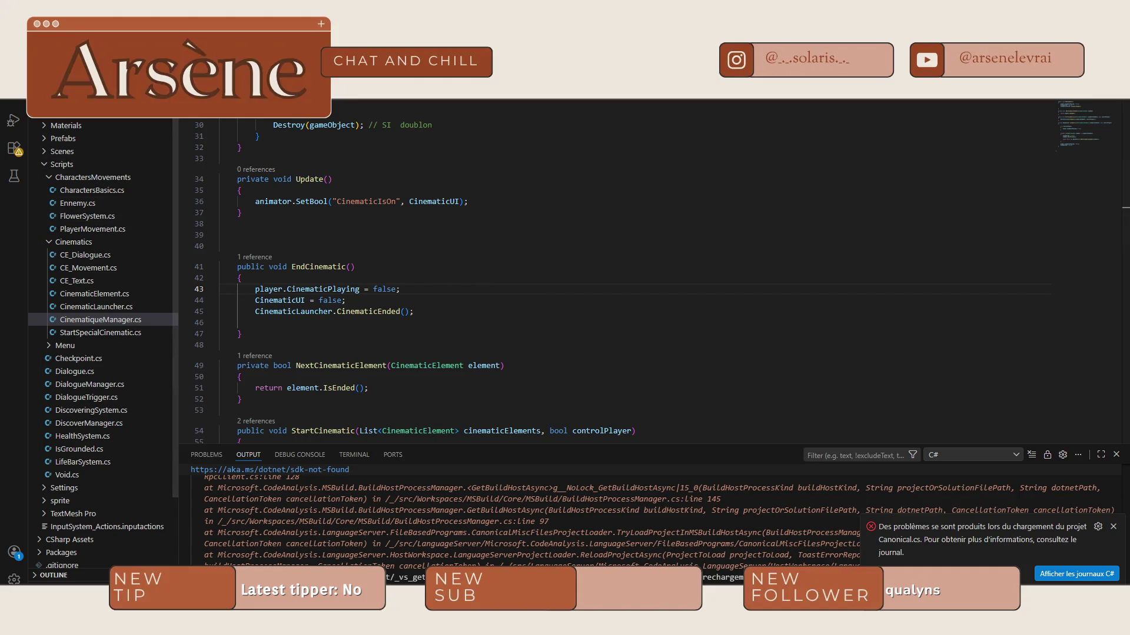
key("alt+Tab")
left_click(32, 394)
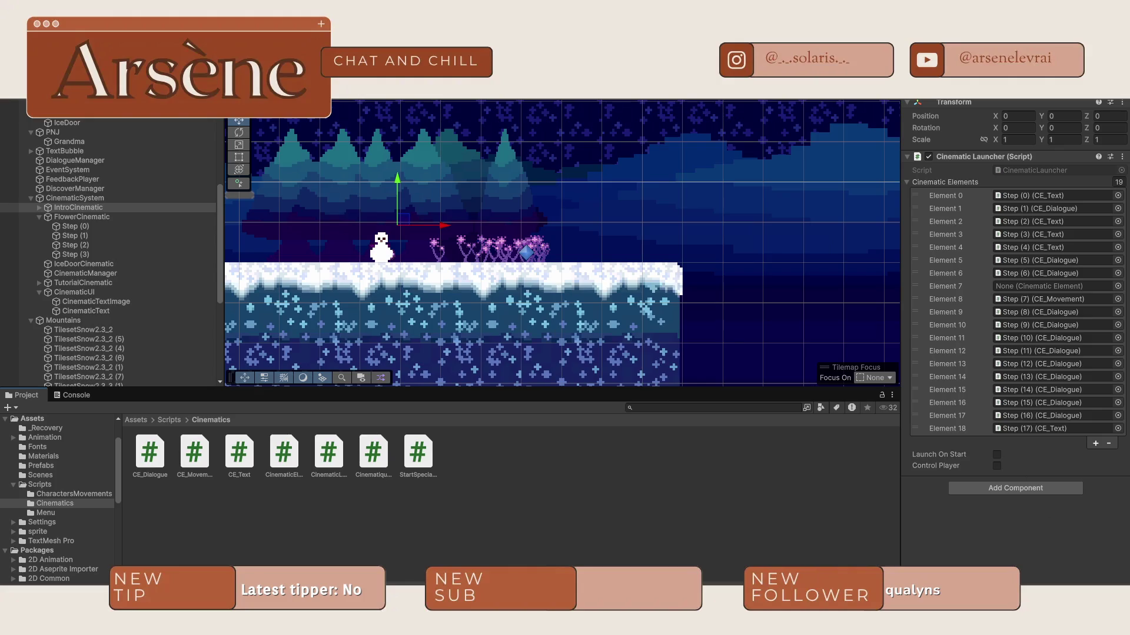
Step: Add print("Cinematic Ended"); above Destroy(gameObject) inside CinematicLauncher's CinematicEnded method
key("alt+Tab")
scroll(496, 253, "down", 2)
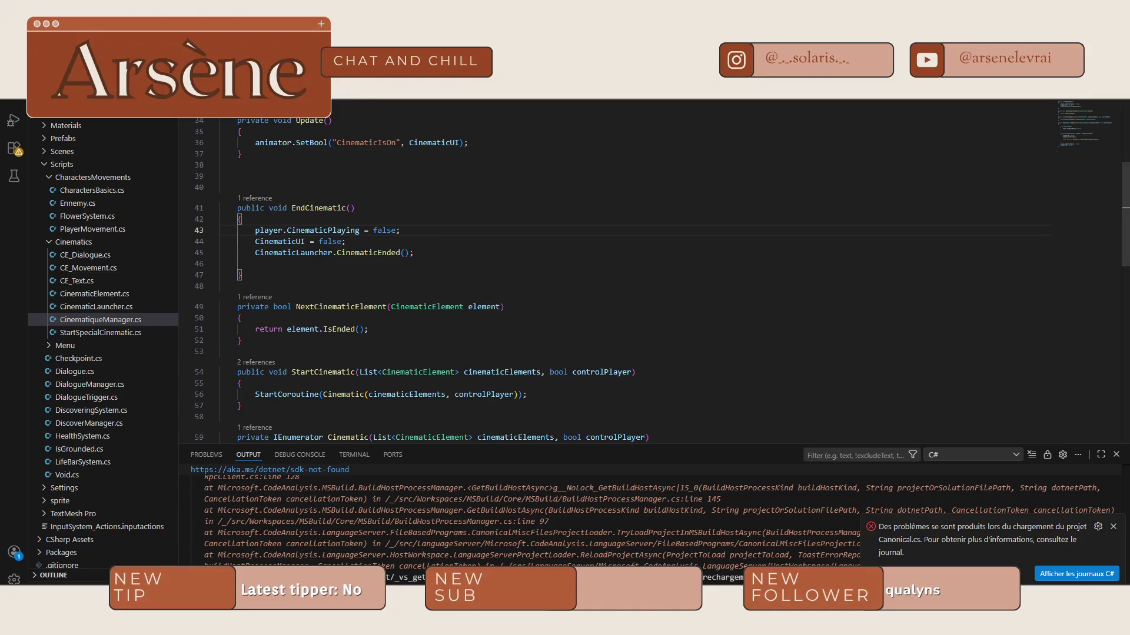
left_click(367, 252, "ctrl")
left_click(306, 319)
key("Return")
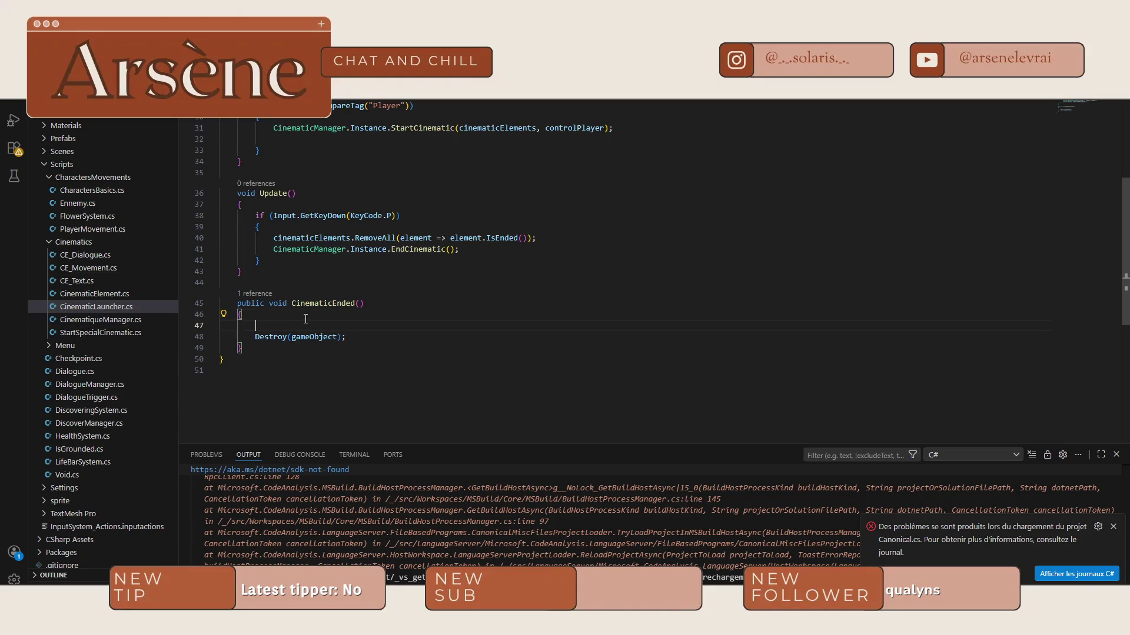
type("print(\"Cinematic Ended\");")
key("alt+Tab")
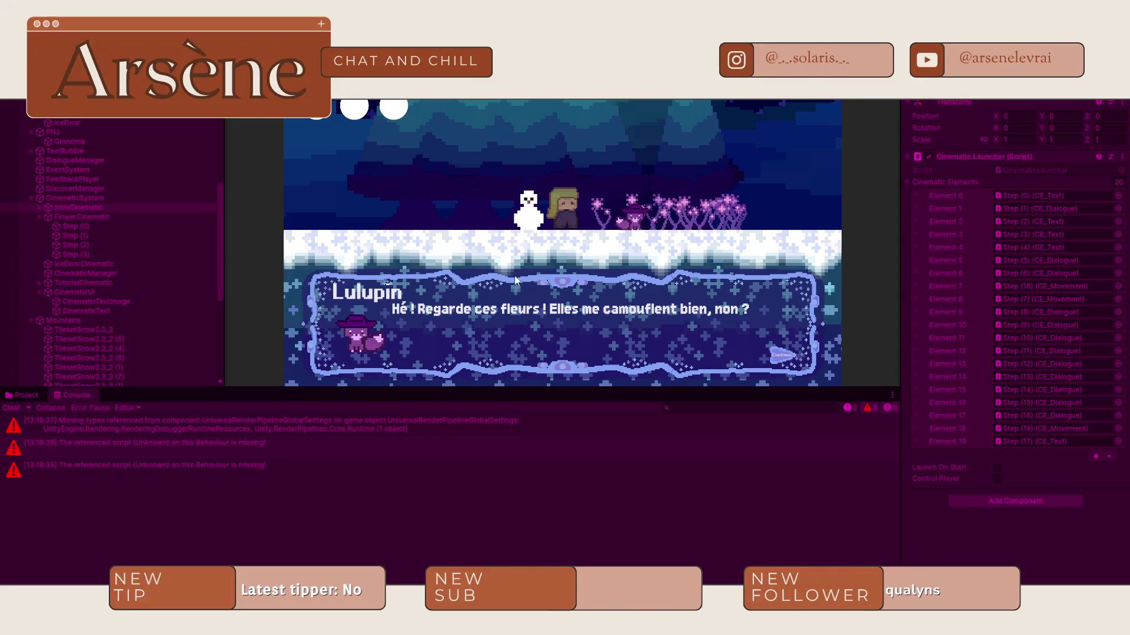
Step: Click Continue through Lulupin's lines and the Flowers narration, then stop the playtest
left_click(764, 354)
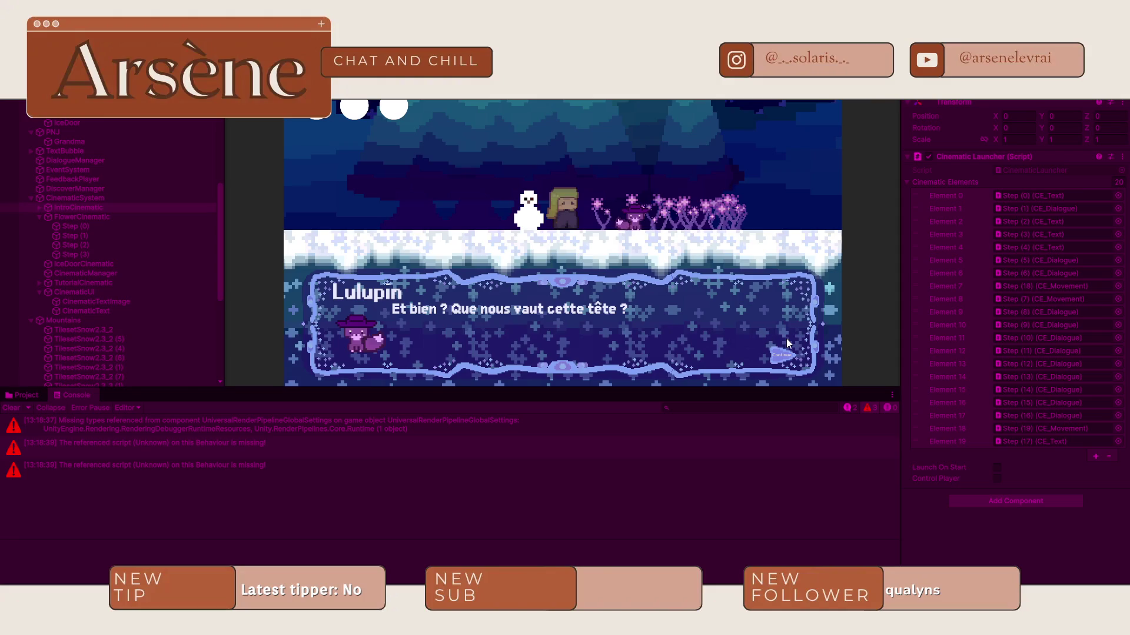
left_click(775, 359)
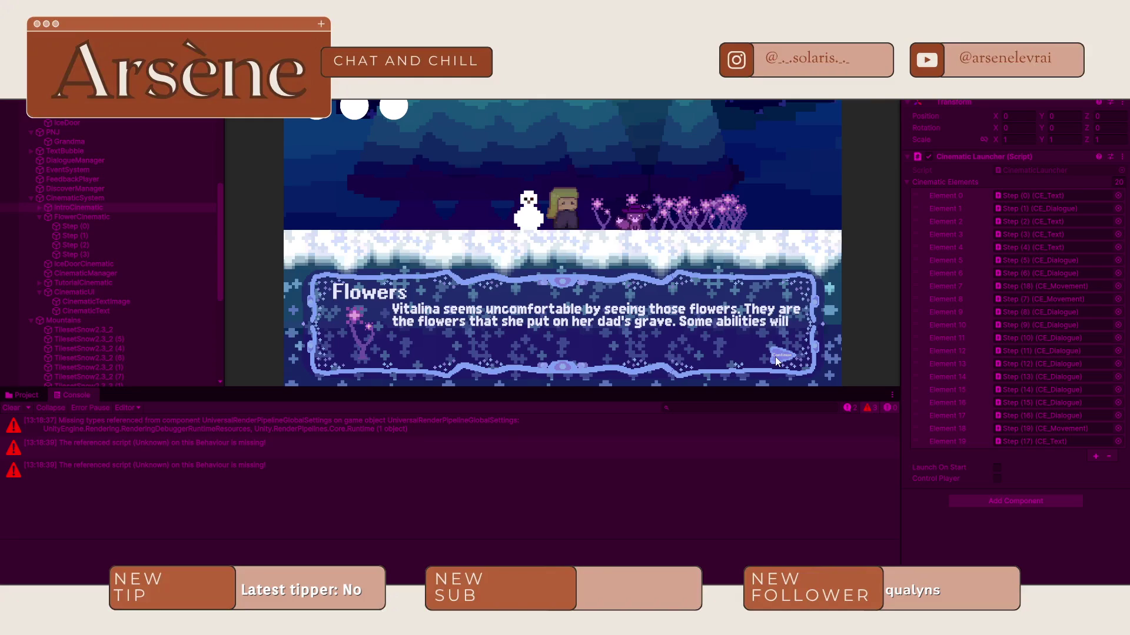
left_click(775, 356)
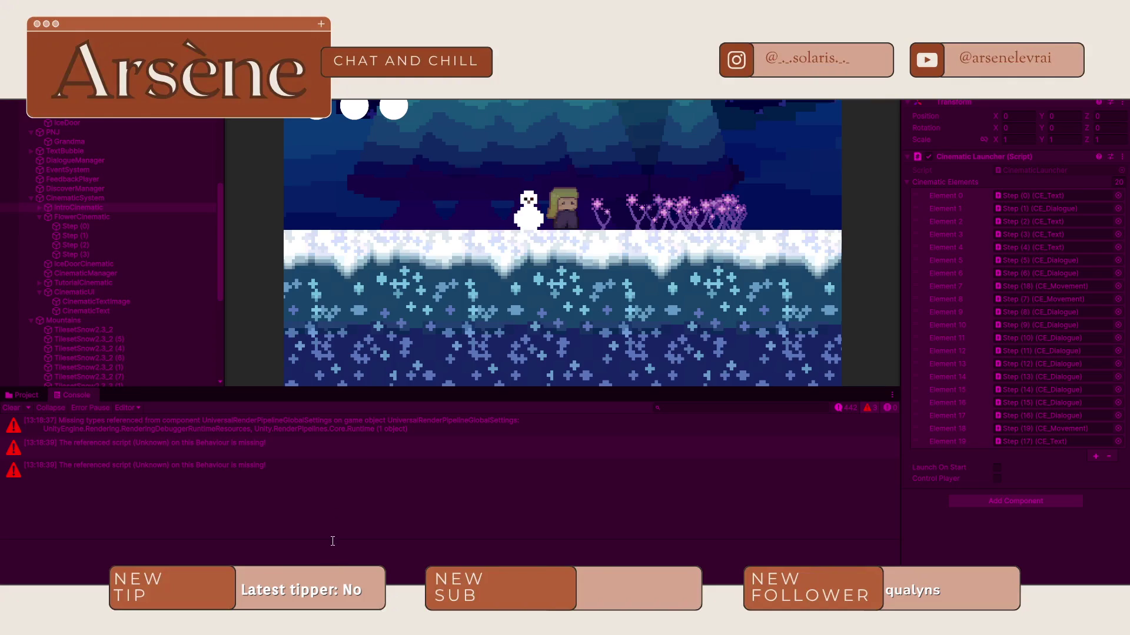
left_click(542, 102)
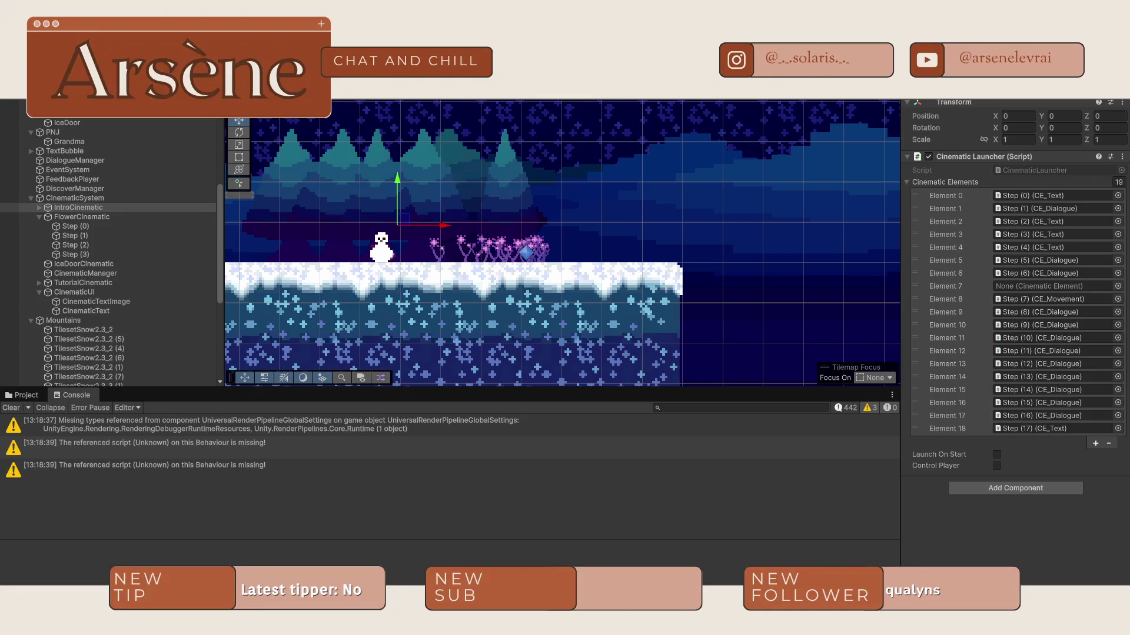
Step: List every call of EndCinematic in CinematiqueManager.cs and step through the references
key("alt+Tab")
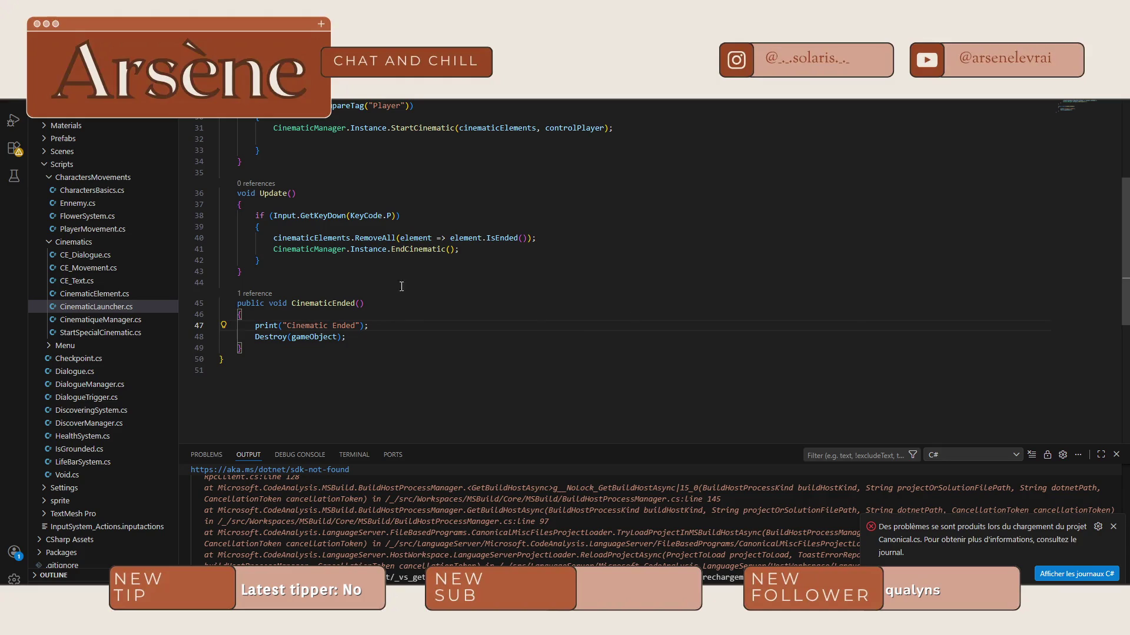
left_click(325, 303)
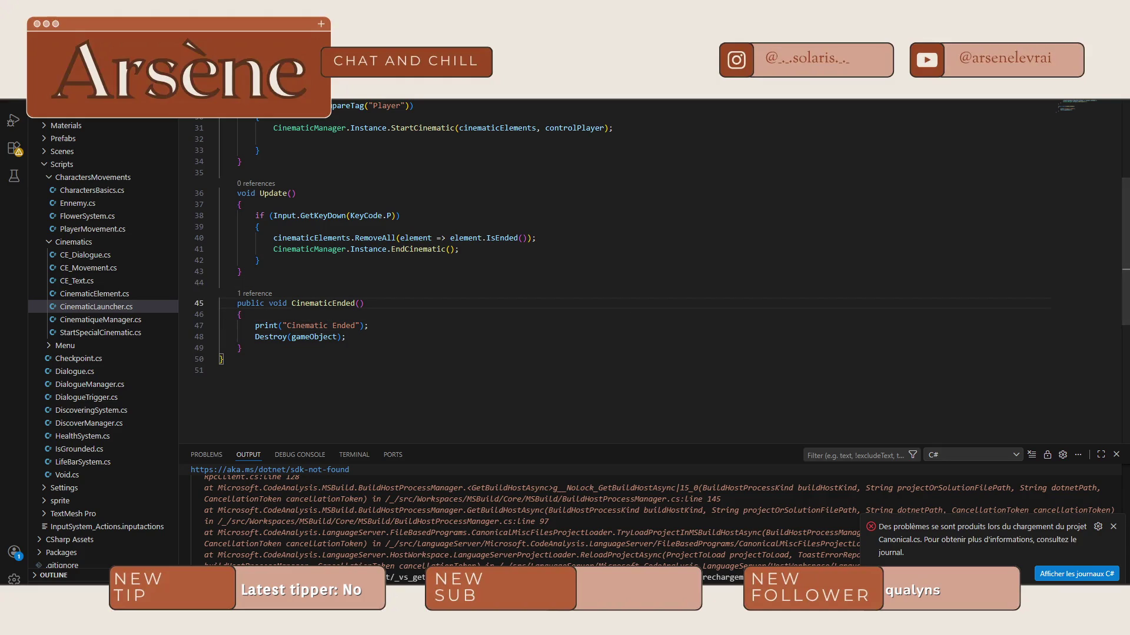
key("F12")
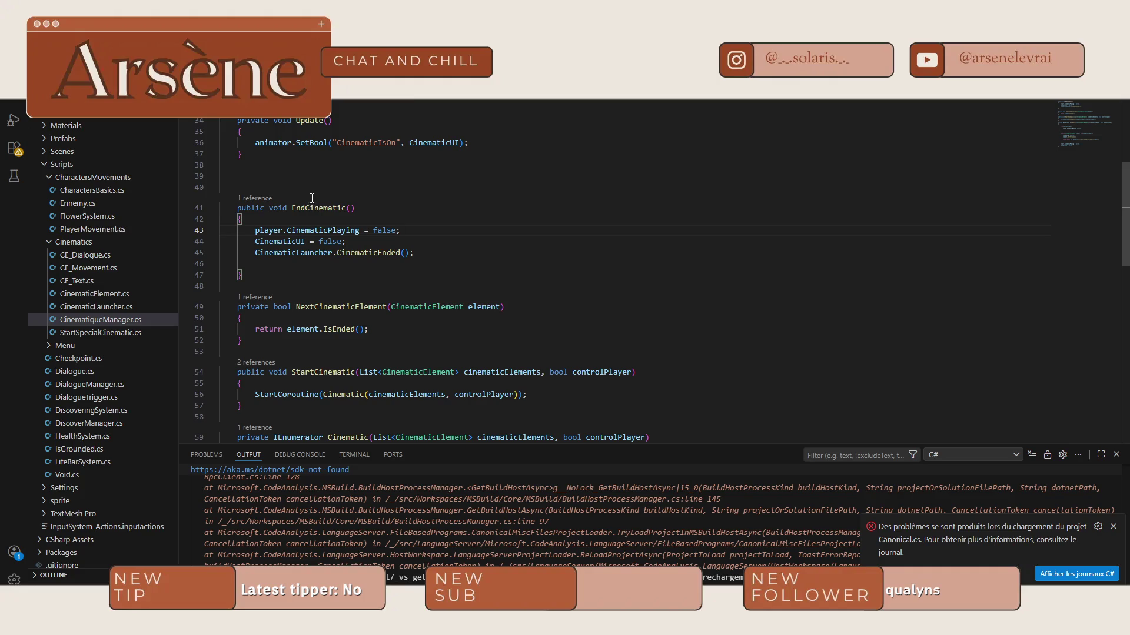
double_click(318, 208)
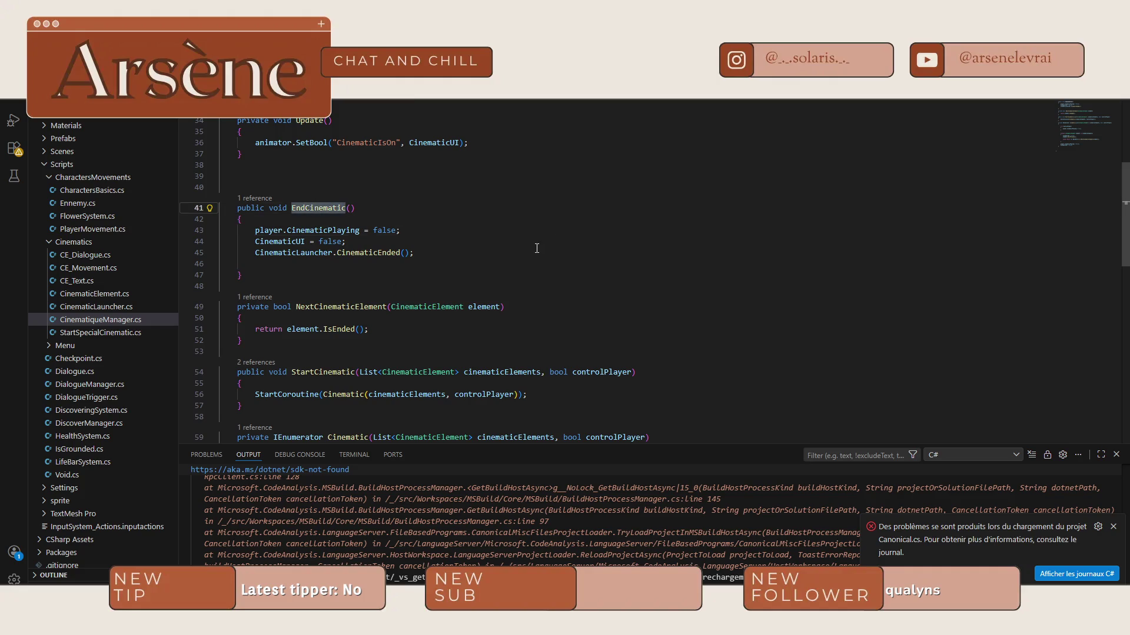
right_click(322, 206)
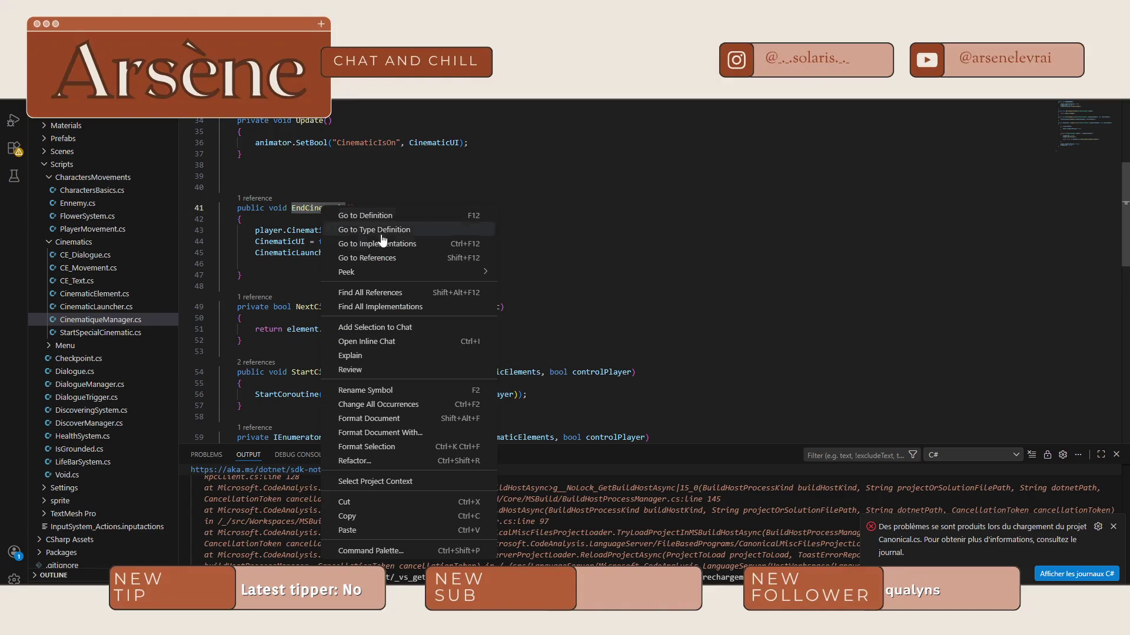
left_click(413, 294)
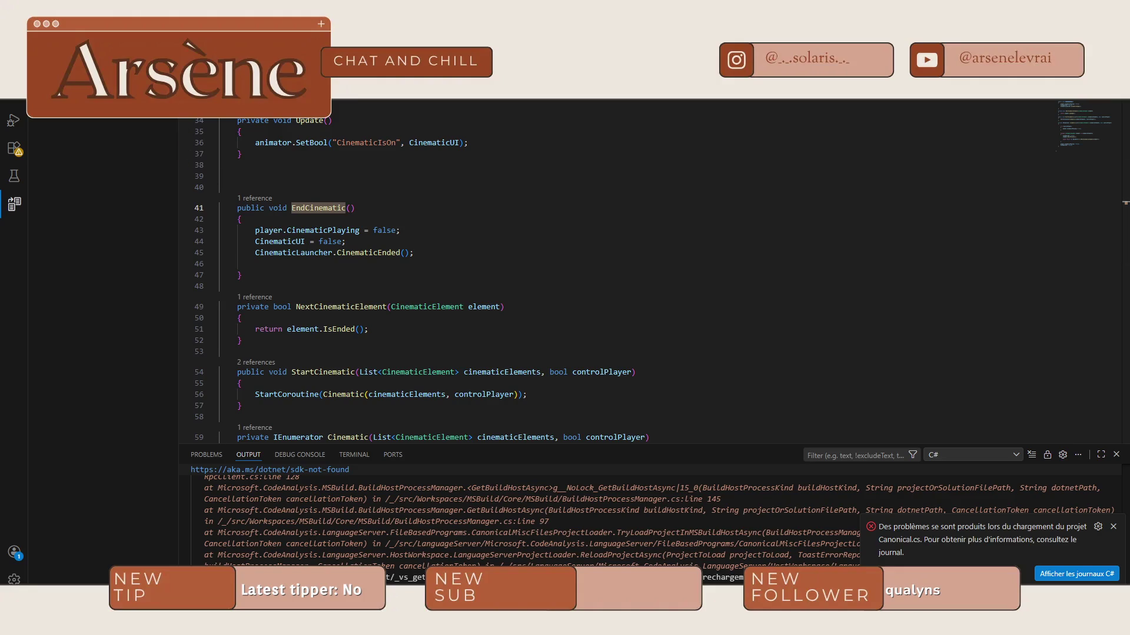
key("F4")
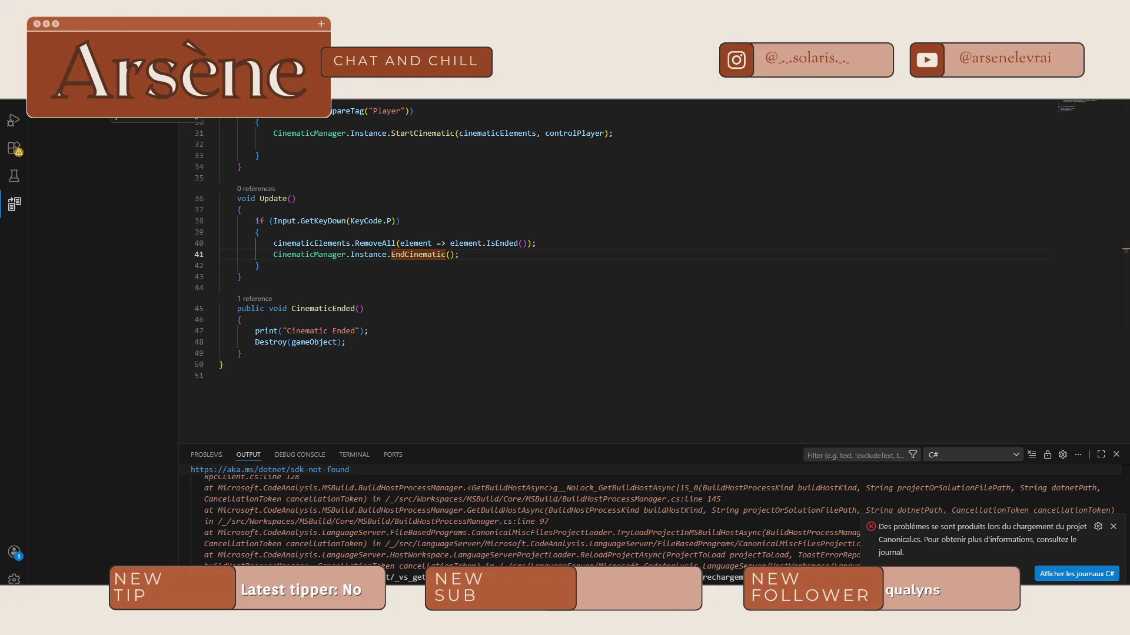
key("F4")
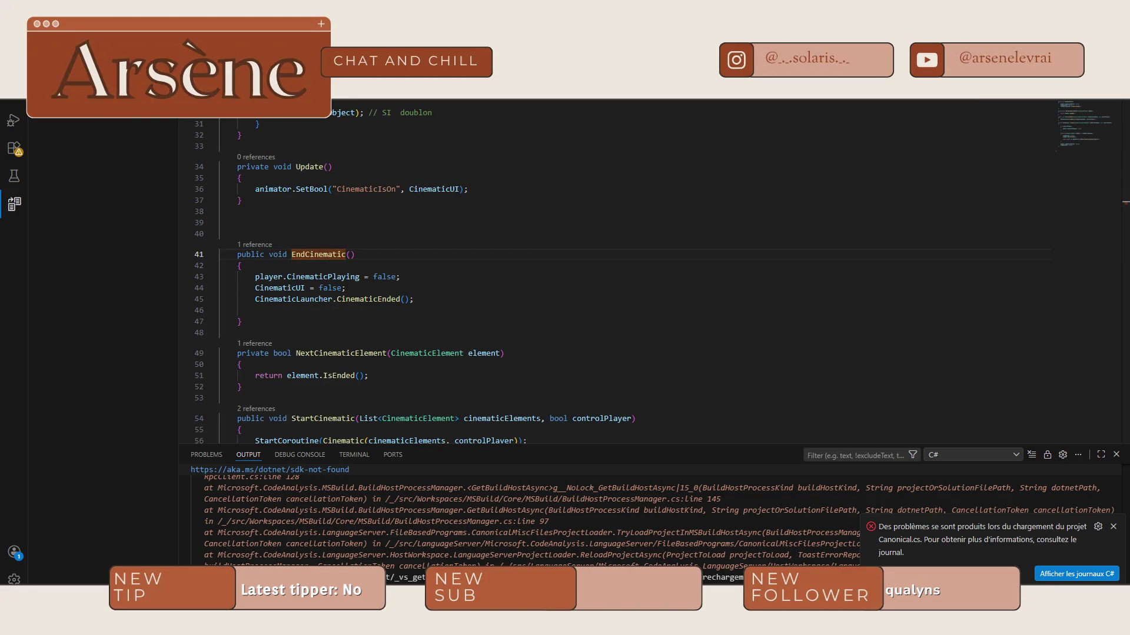
Step: Find CinematicUI's other uses and jump to the Cinematic coroutine where it's reset to false
scroll(404, 284, "up", 3)
scroll(403, 284, "down", 1)
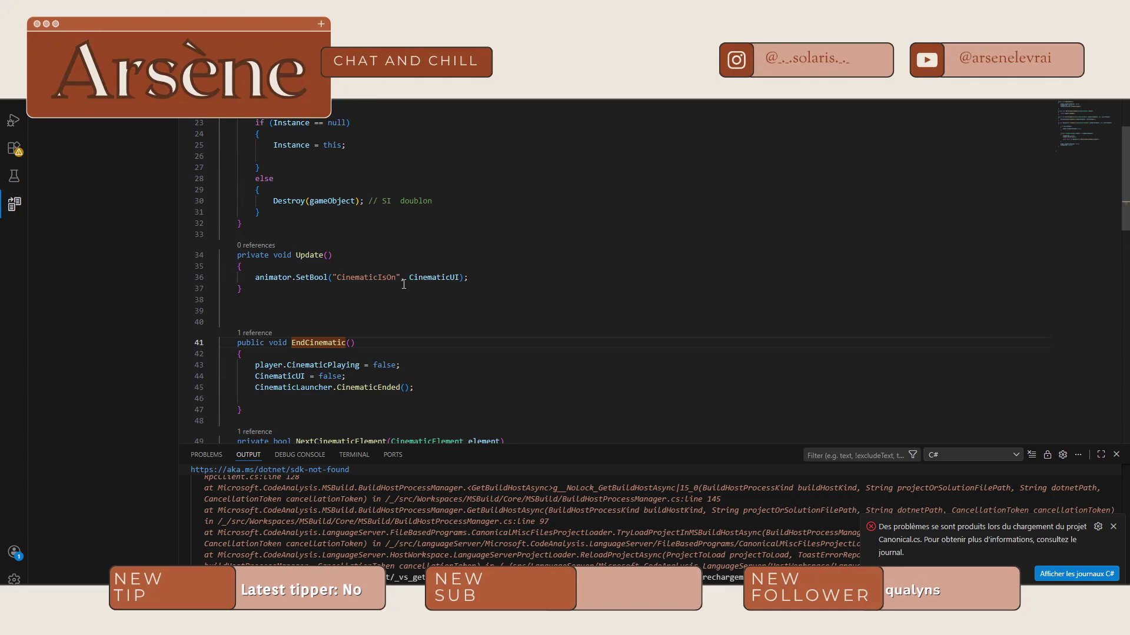
double_click(323, 365)
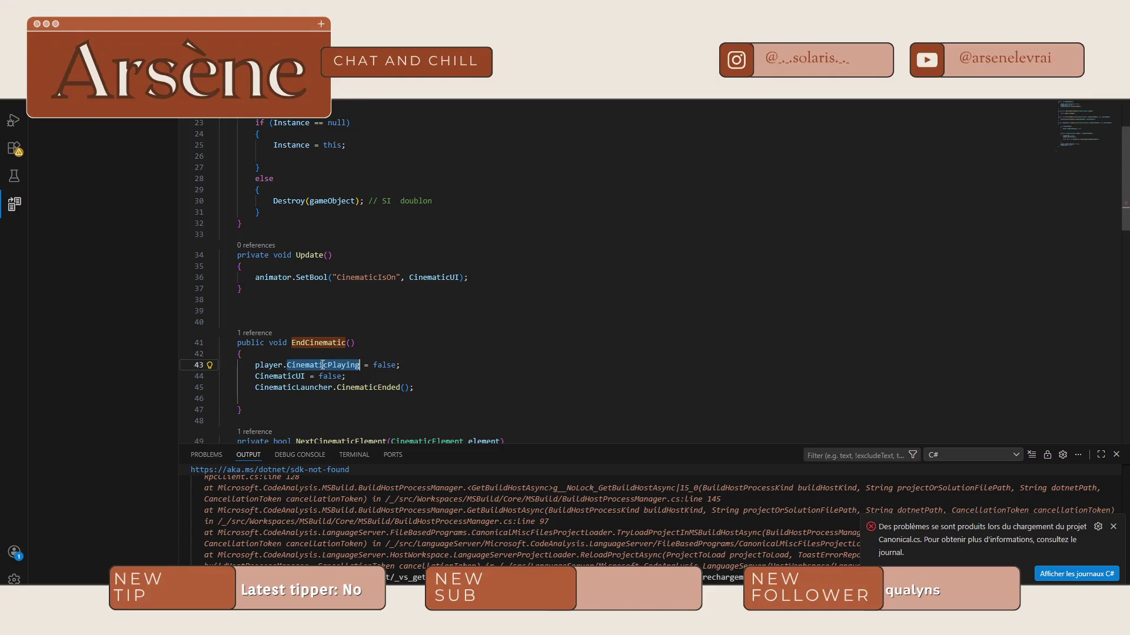
right_click(322, 365)
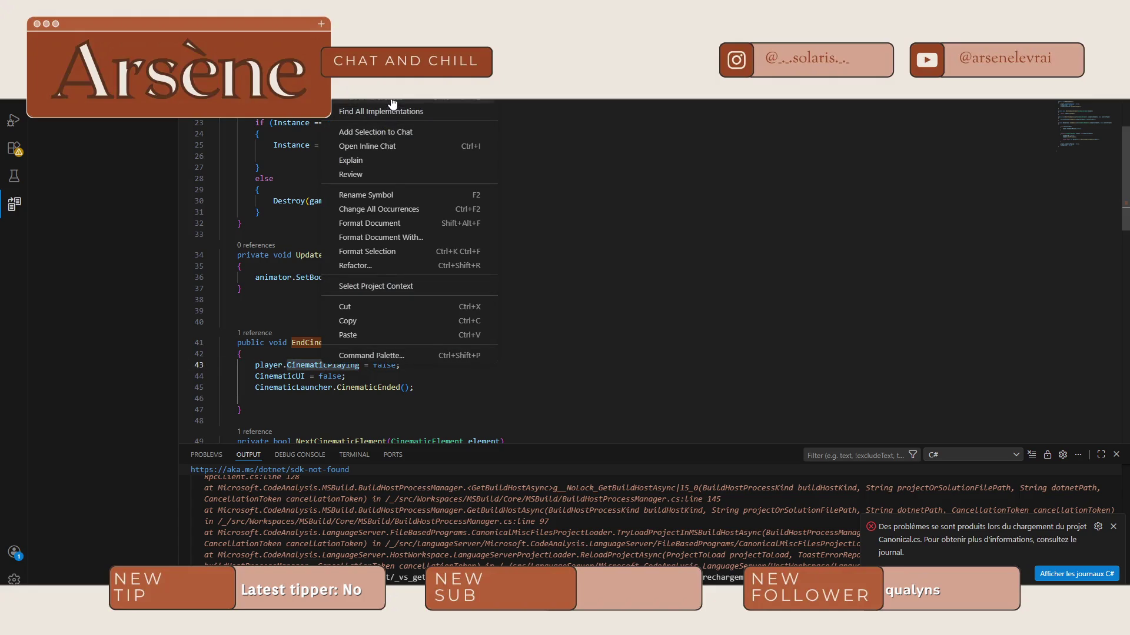
key("Escape")
double_click(280, 376)
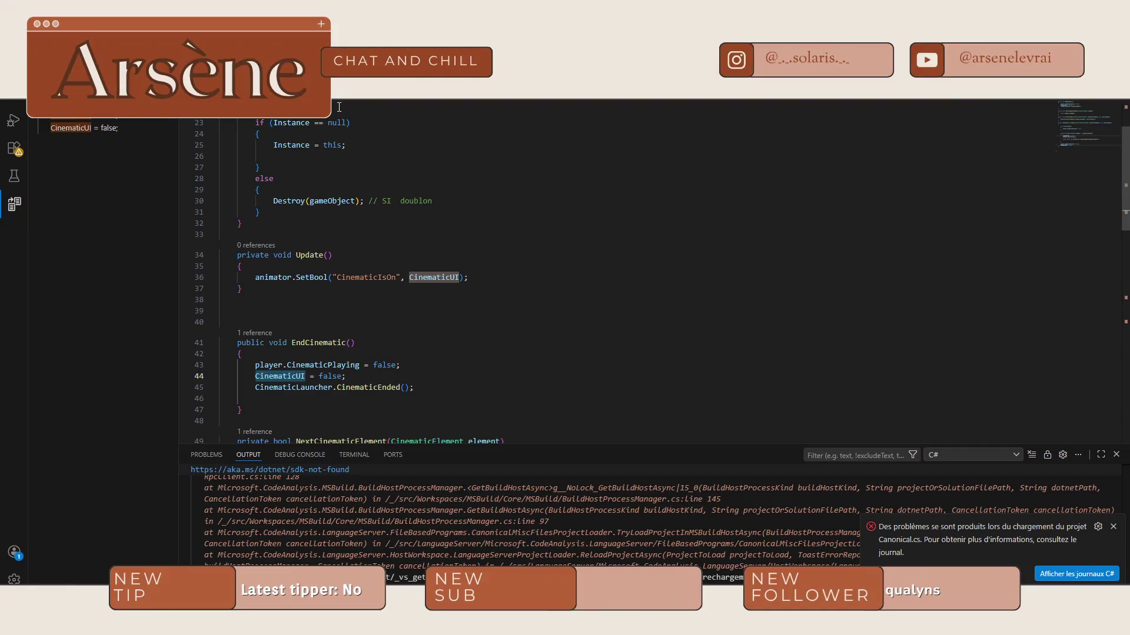
left_click(108, 120)
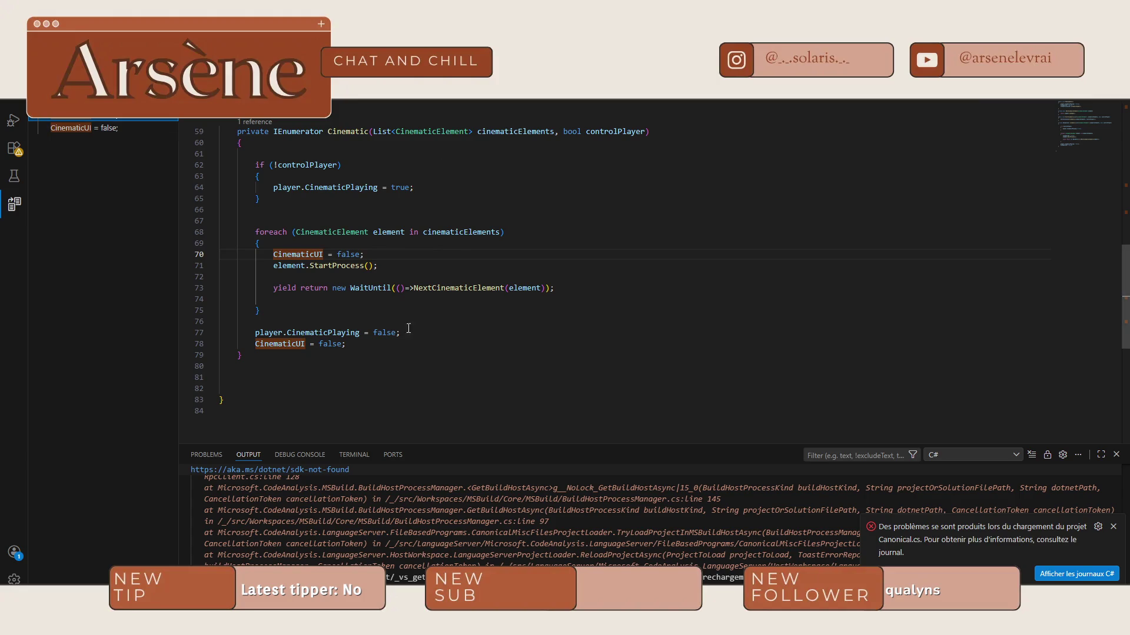
Step: Insert CinematicLauncher.CinematicEnded() after 'CinematicUI = false;' in the coroutine, rejecting the yield break suggestion
key("Return")
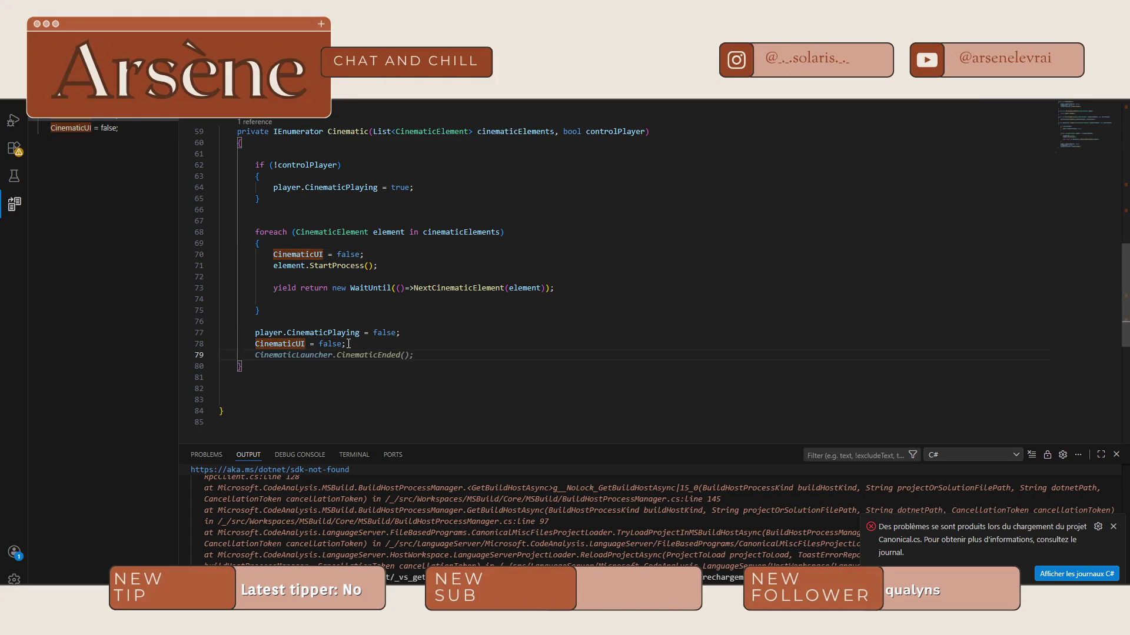
key("Tab")
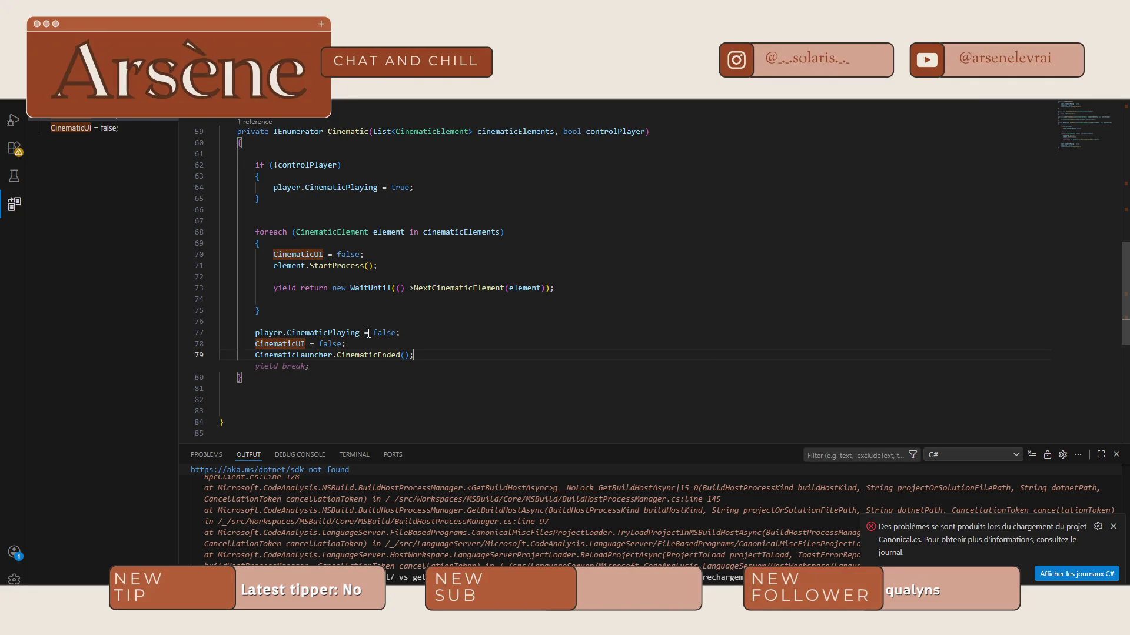
mouse_move(426, 353)
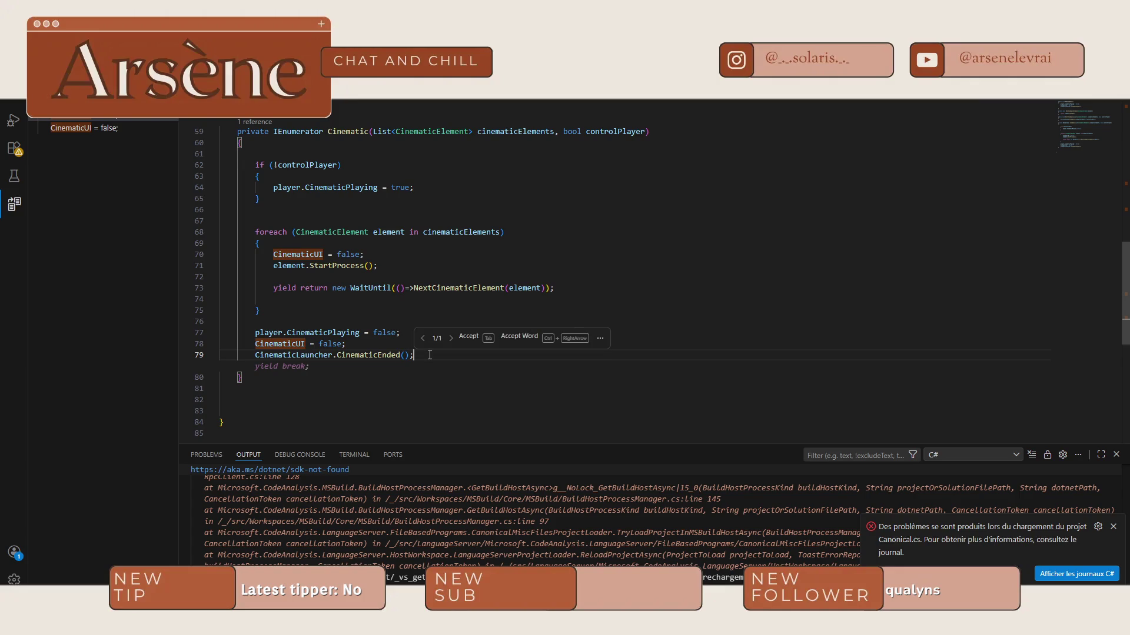
key("Escape")
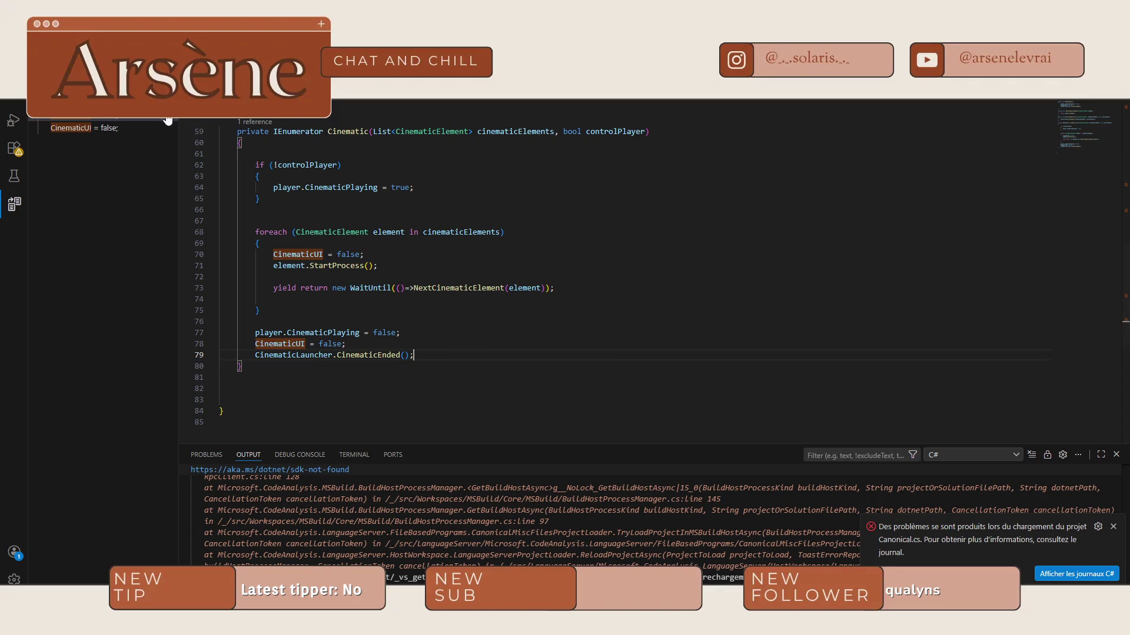
scroll(417, 261, "up", 5)
scroll(417, 261, "up", 5)
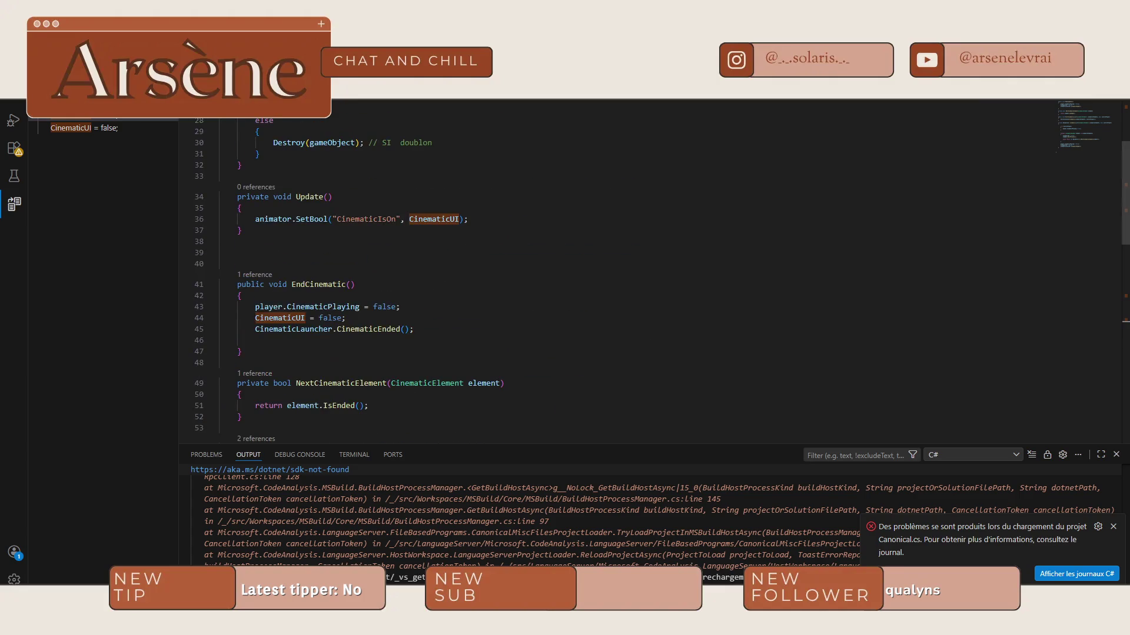
key("alt+Tab")
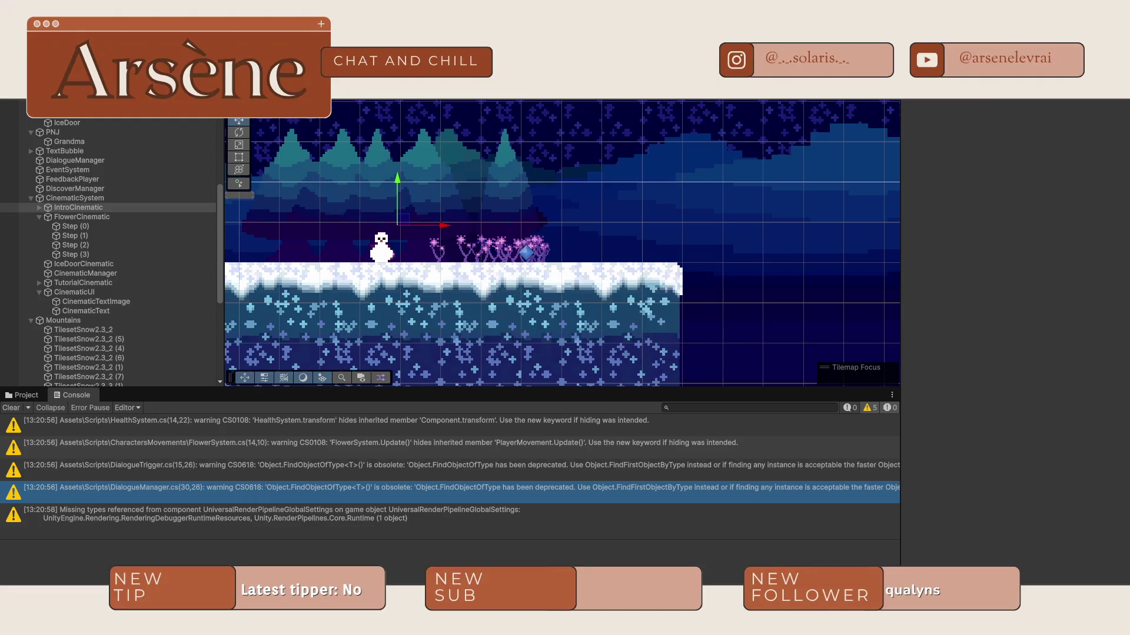
Step: Play, walk right to the flowers, click through the dialogue, then open the NullReferenceException at line 79
key("ctrl+p")
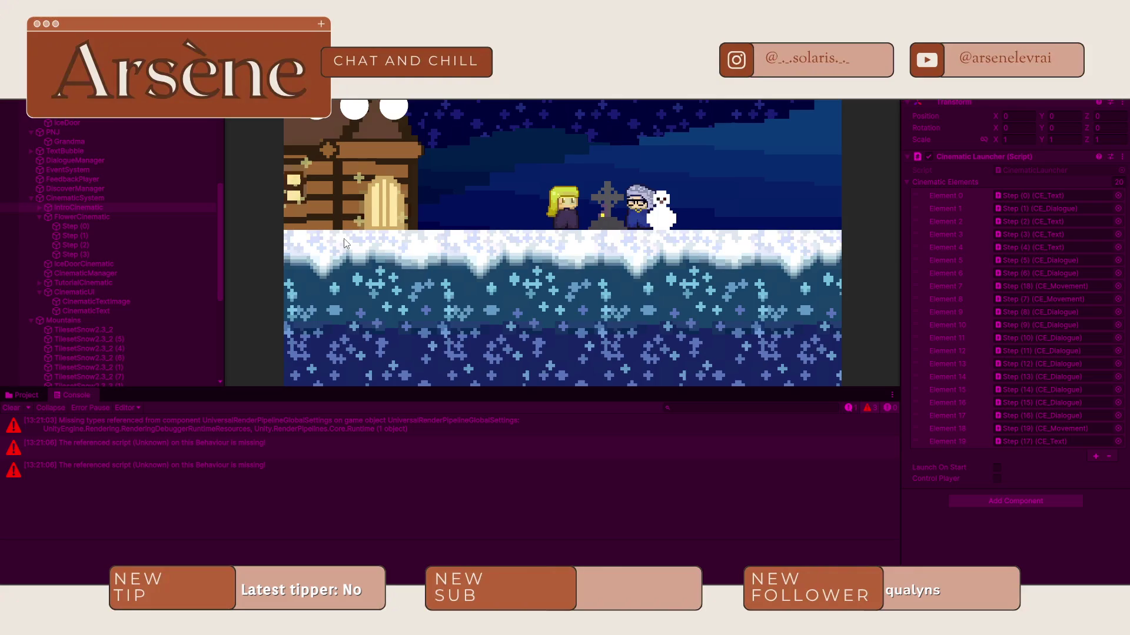
key("Right")
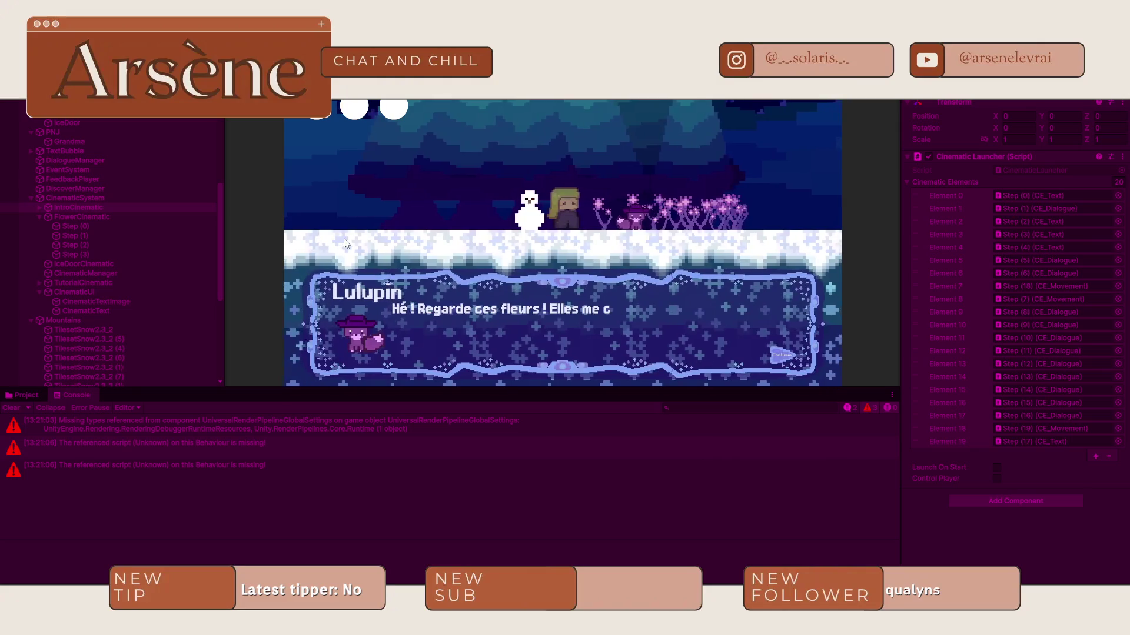
left_click(422, 312)
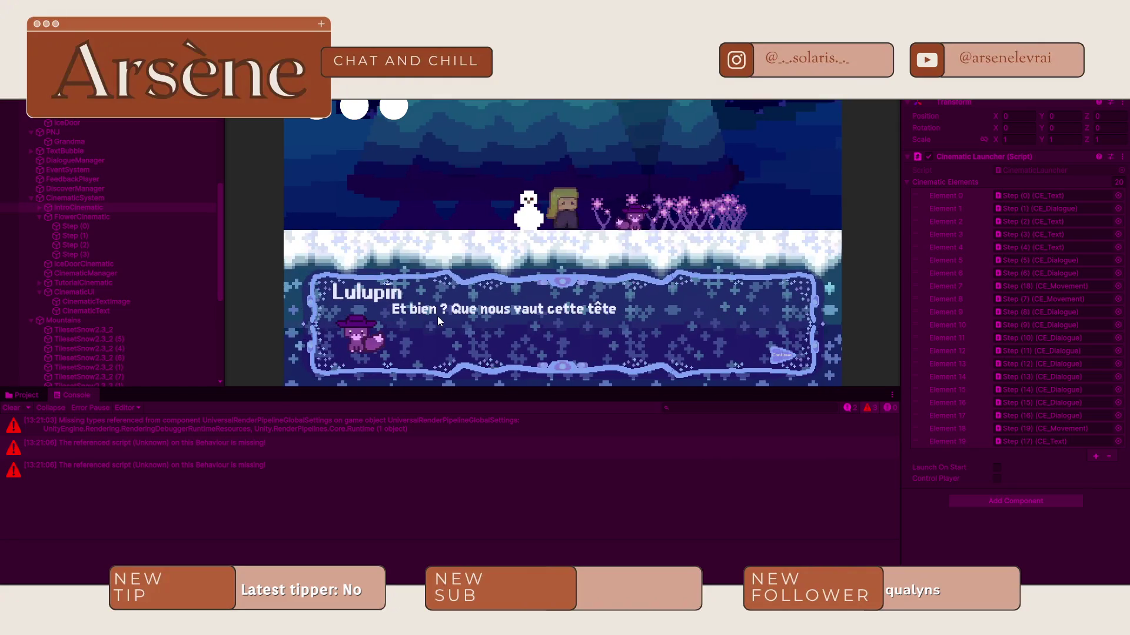
left_click(437, 319)
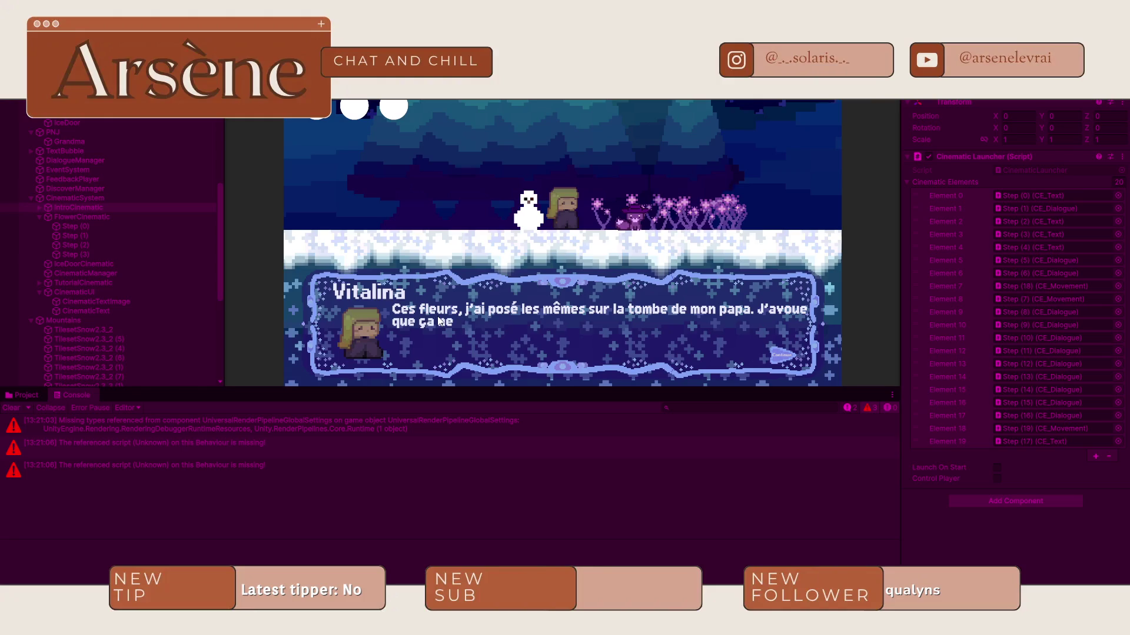
left_click(437, 321)
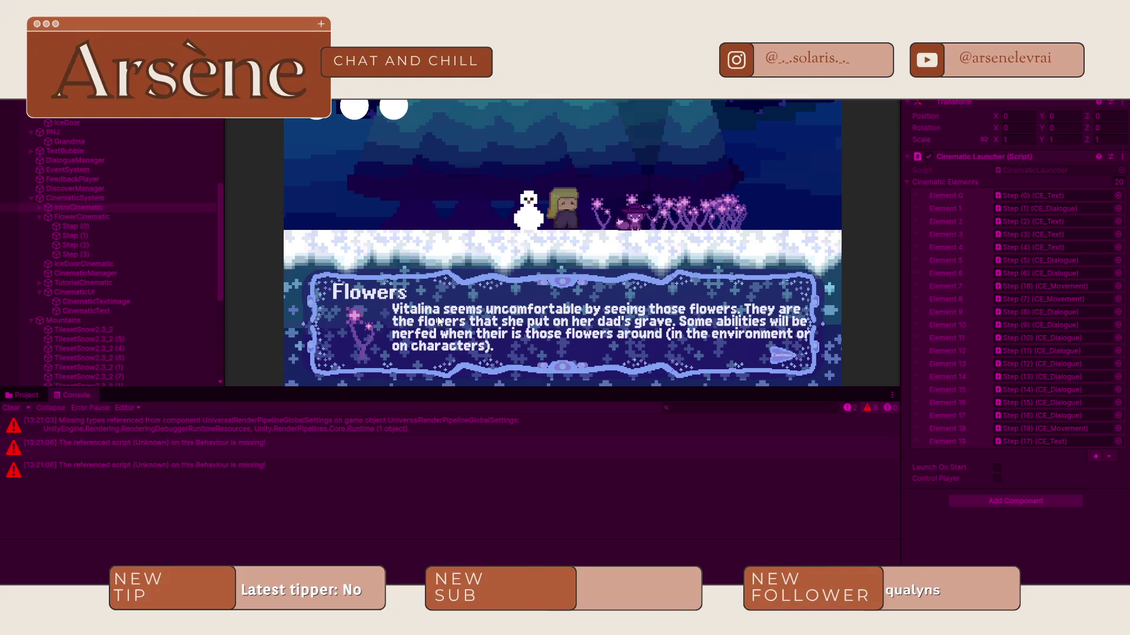
left_click(438, 321)
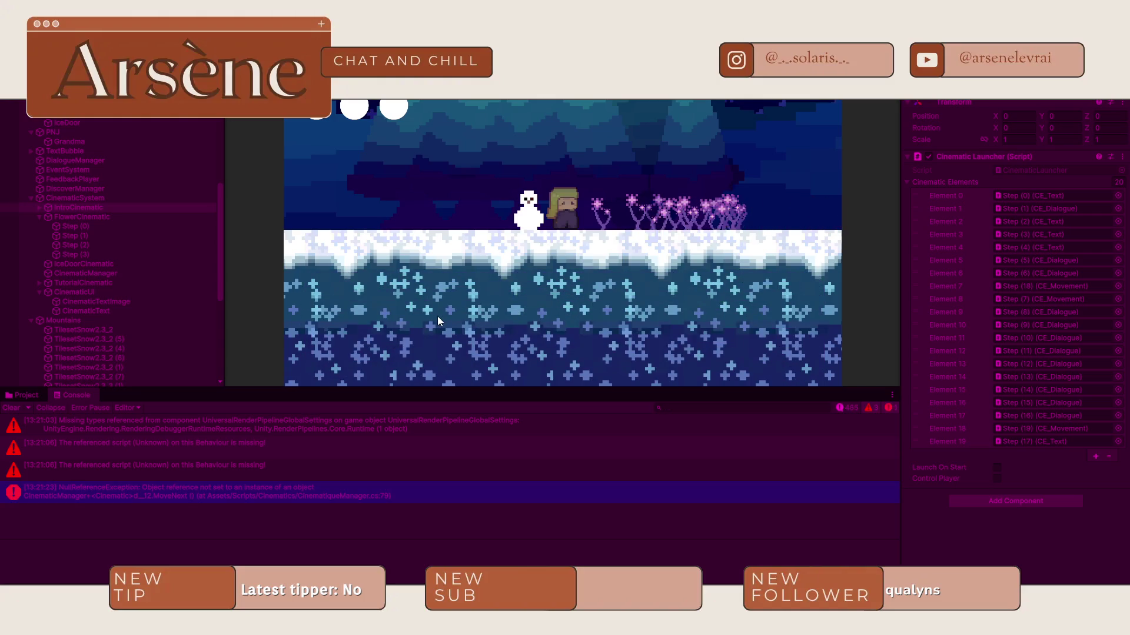
double_click(221, 496)
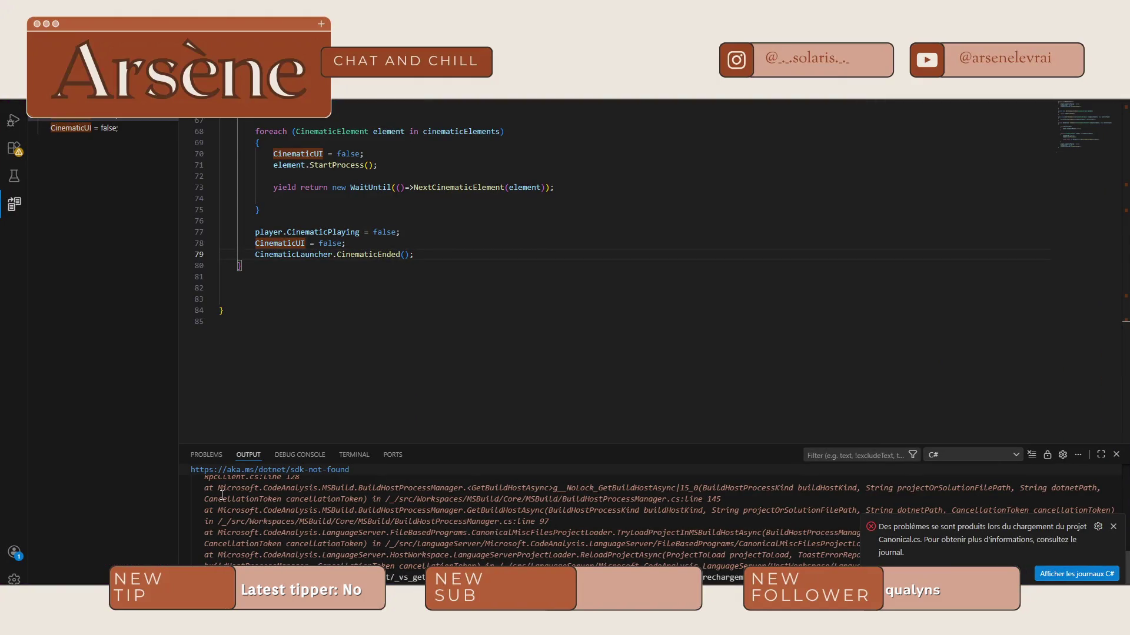
Step: Scroll through CinematiqueManager.cs, then select the NullReferenceException's stack trace in Unity's Console
scroll(293, 342, "up", 10)
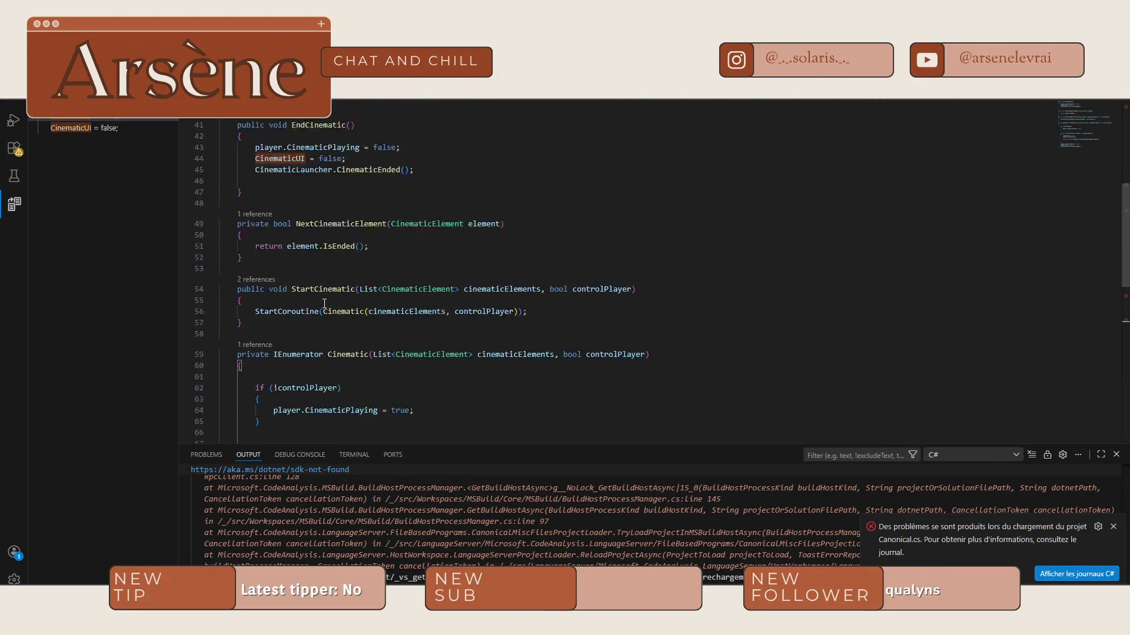
scroll(325, 304, "up", 5)
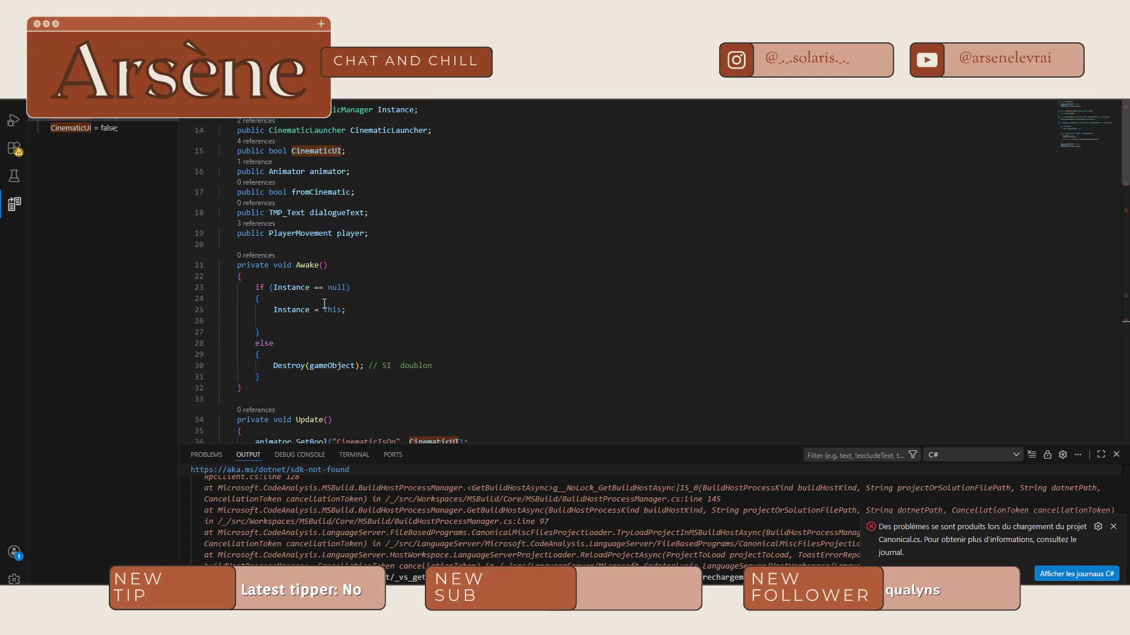
scroll(324, 304, "down", 15)
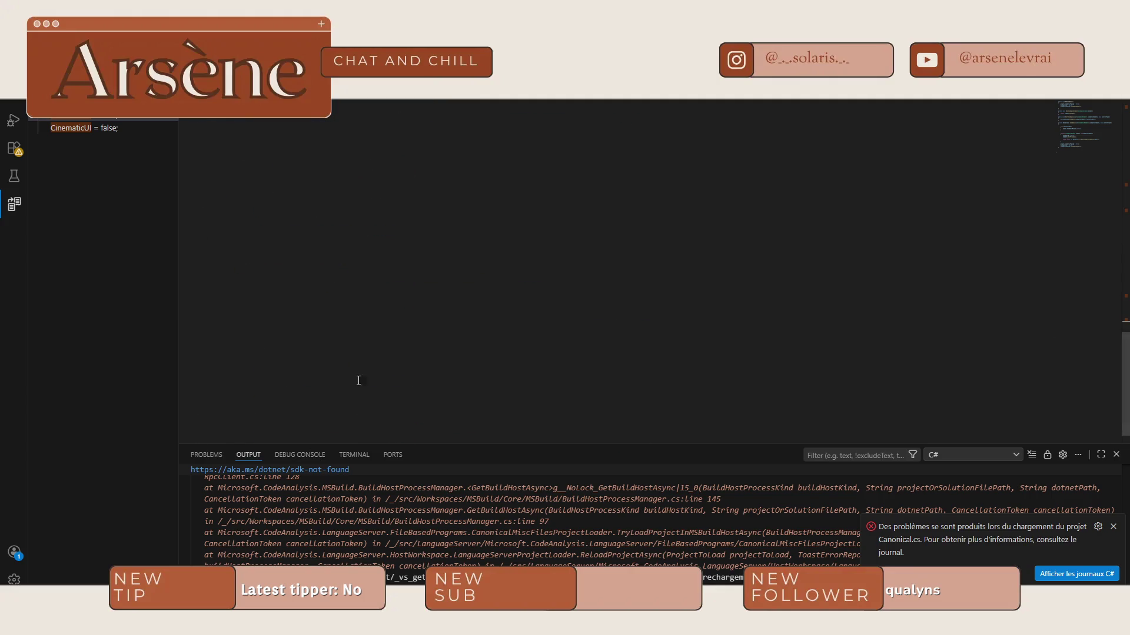
key("alt+Tab")
left_click(364, 561)
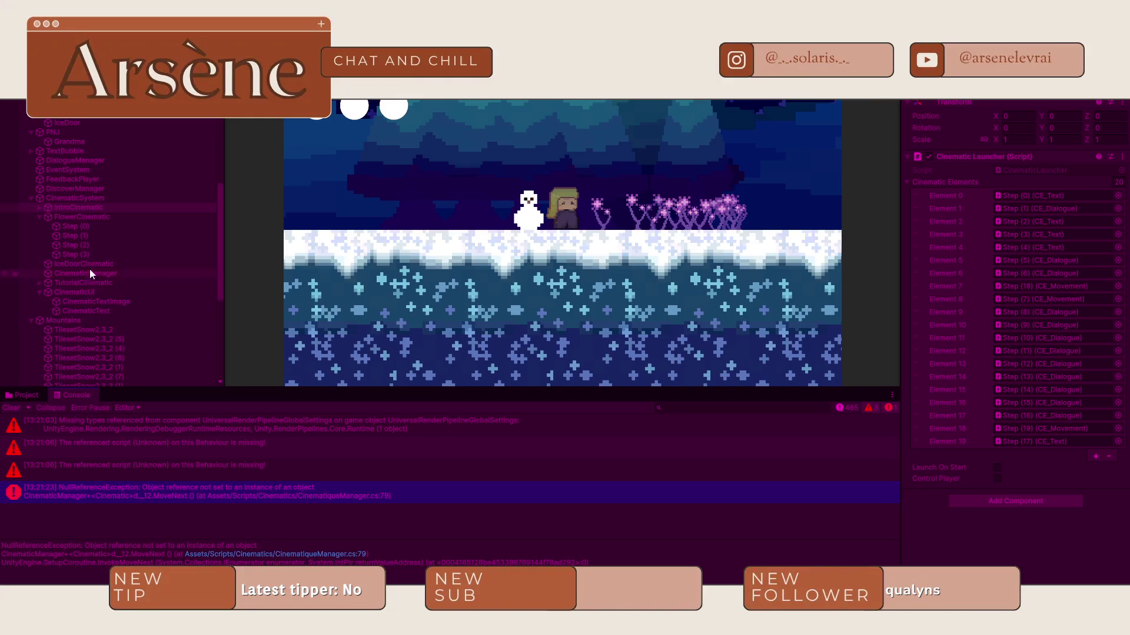
Step: Stop the play-test and confirm CinematicManager's Cinematic Launcher field is still None
key("ctrl+p")
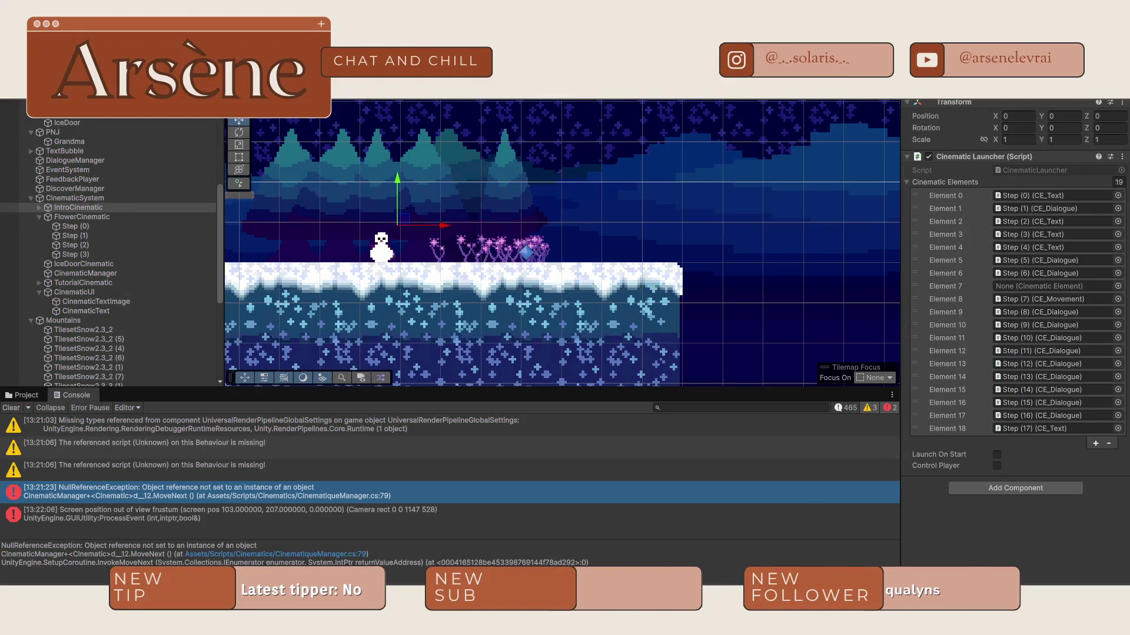
left_click(97, 200)
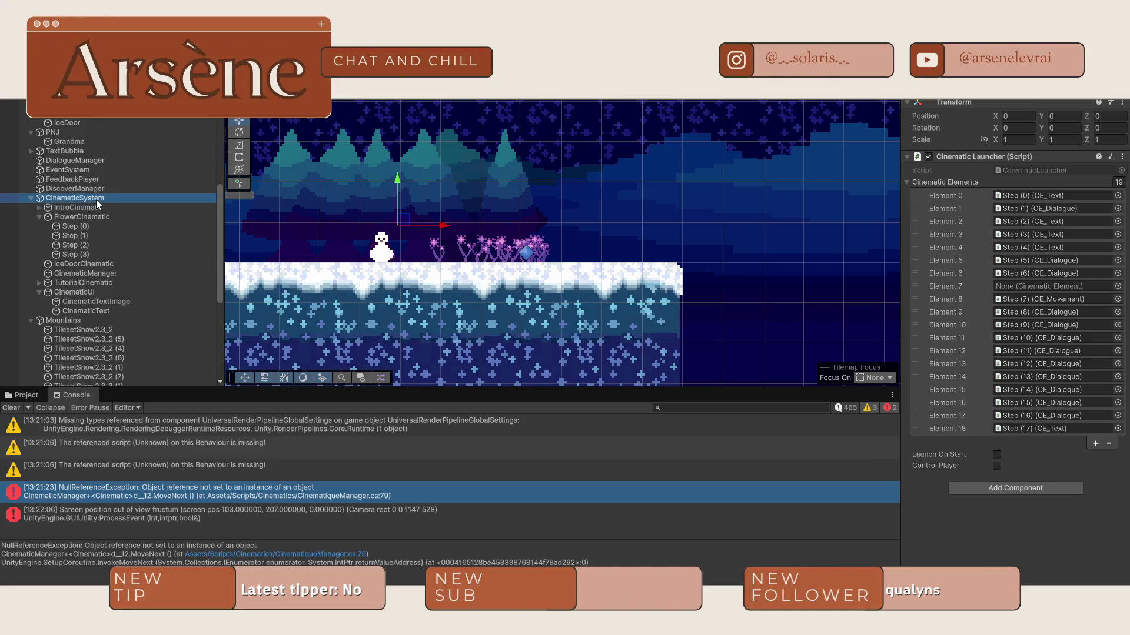
left_click(87, 207)
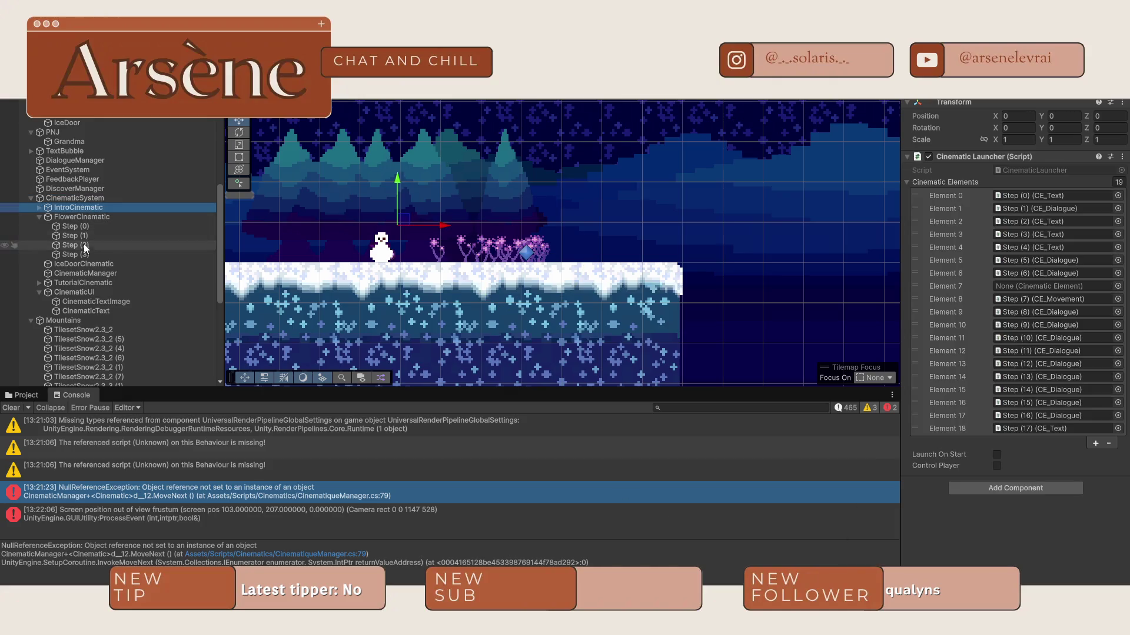
left_click(96, 275)
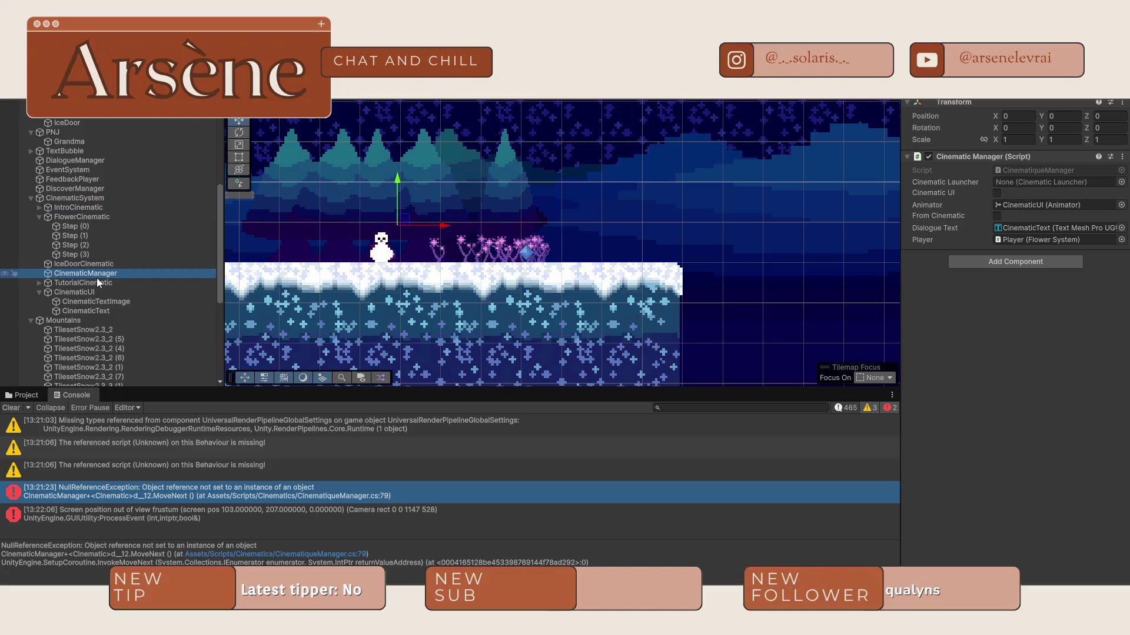
left_click(1121, 182)
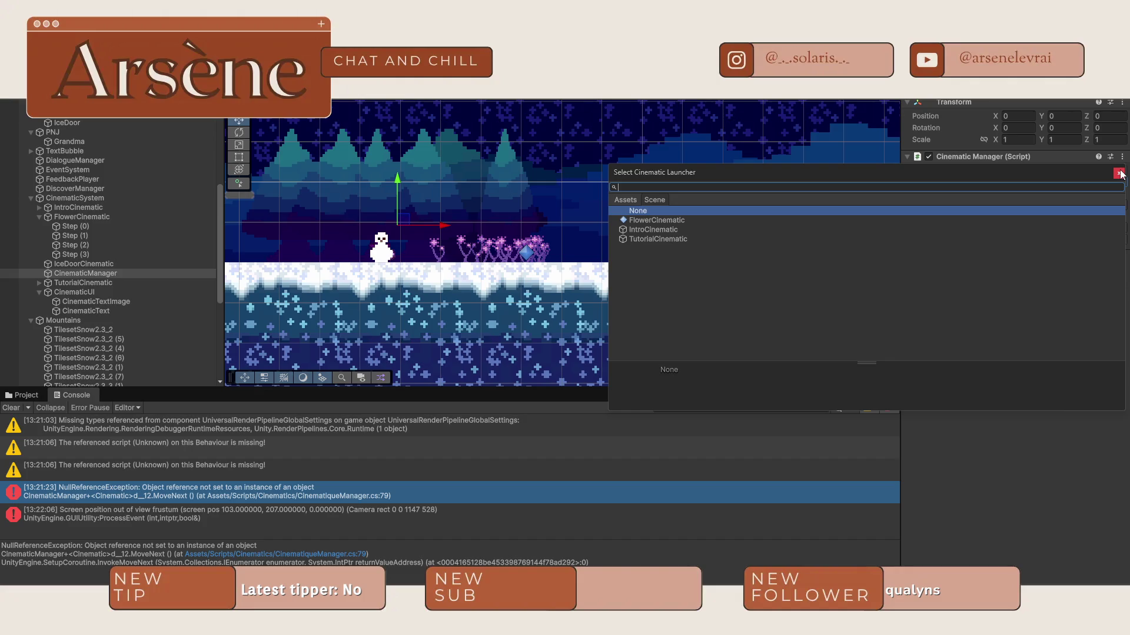
left_click(1120, 173)
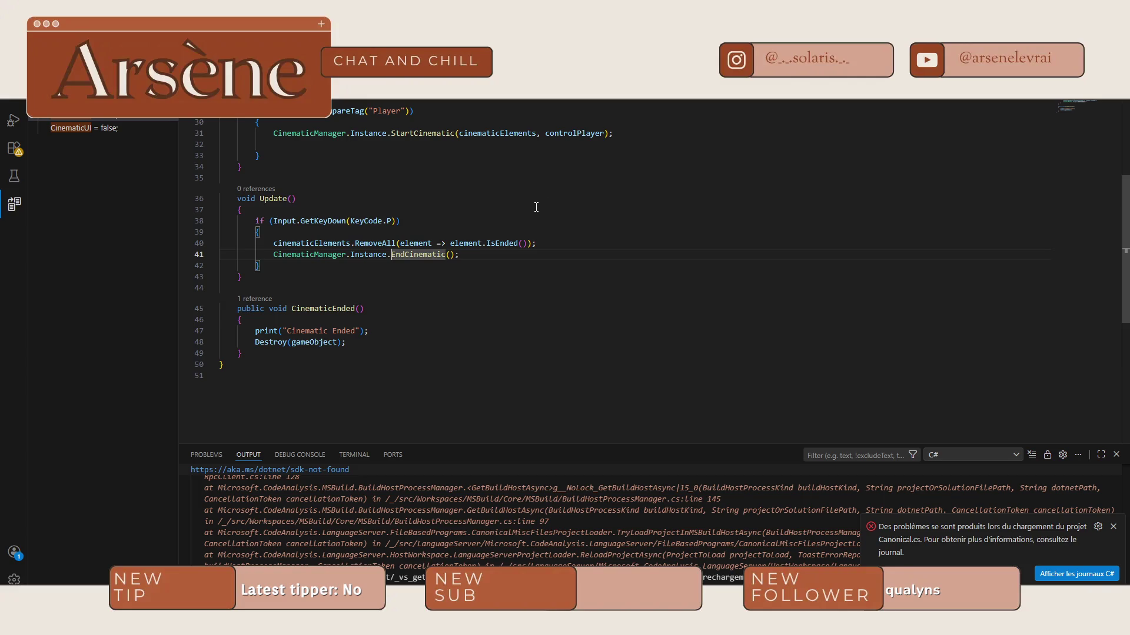
Step: Add 'CinematicManager.CinmaticLaunchr = this;' after the StartCinematic call in OnTriggerEnter2D
scroll(539, 206, "up", 7)
scroll(542, 204, "up", 1)
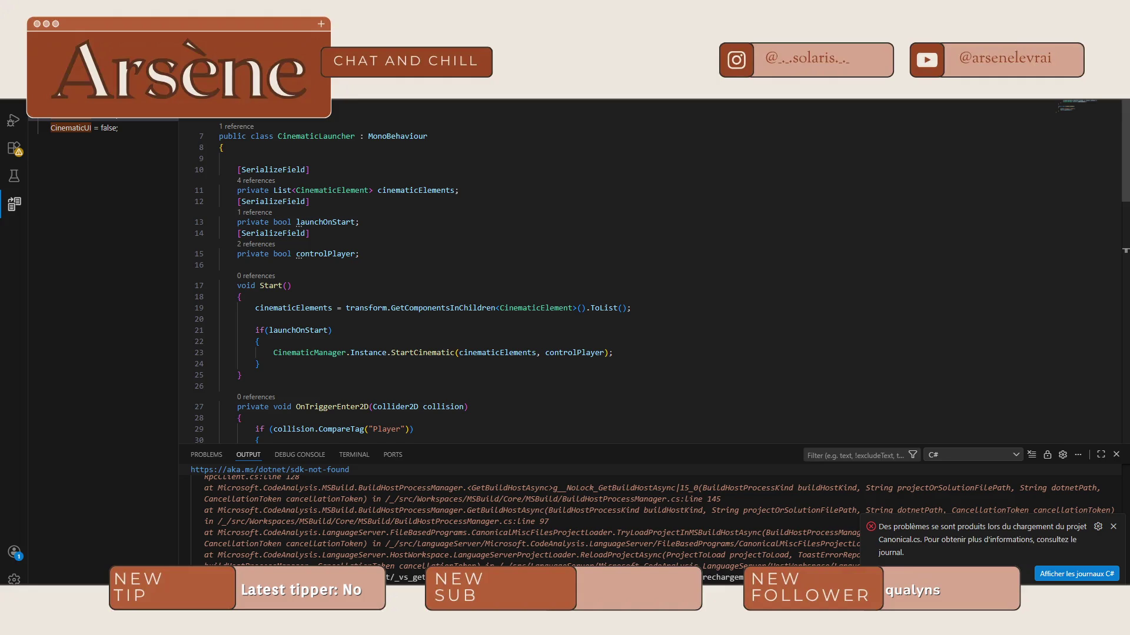
scroll(647, 270, "down", 5)
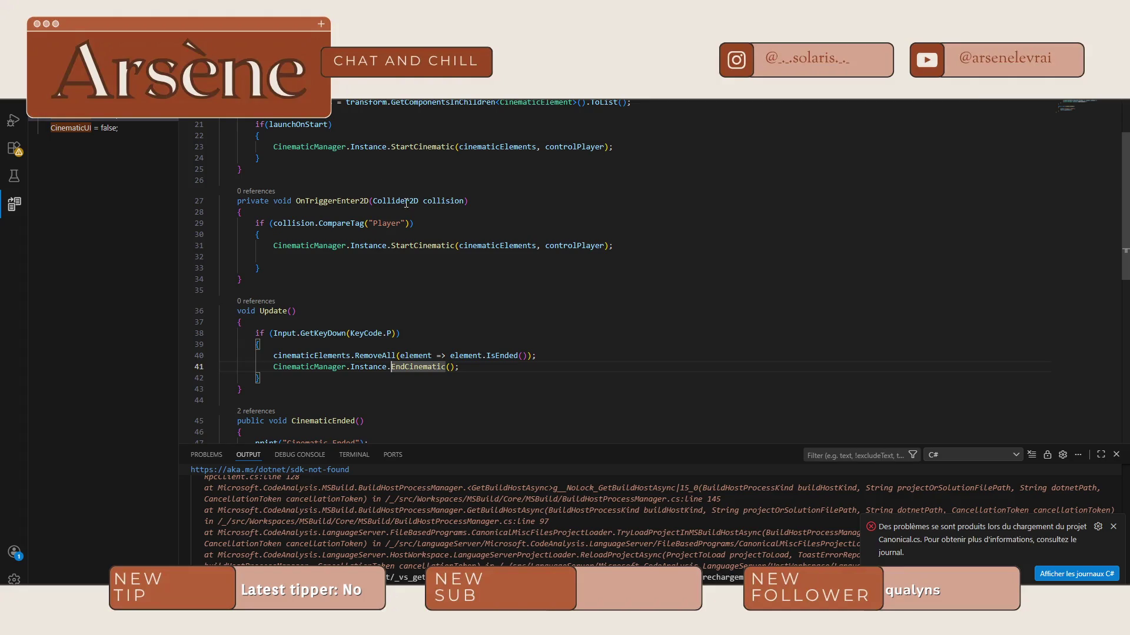
left_click(382, 257)
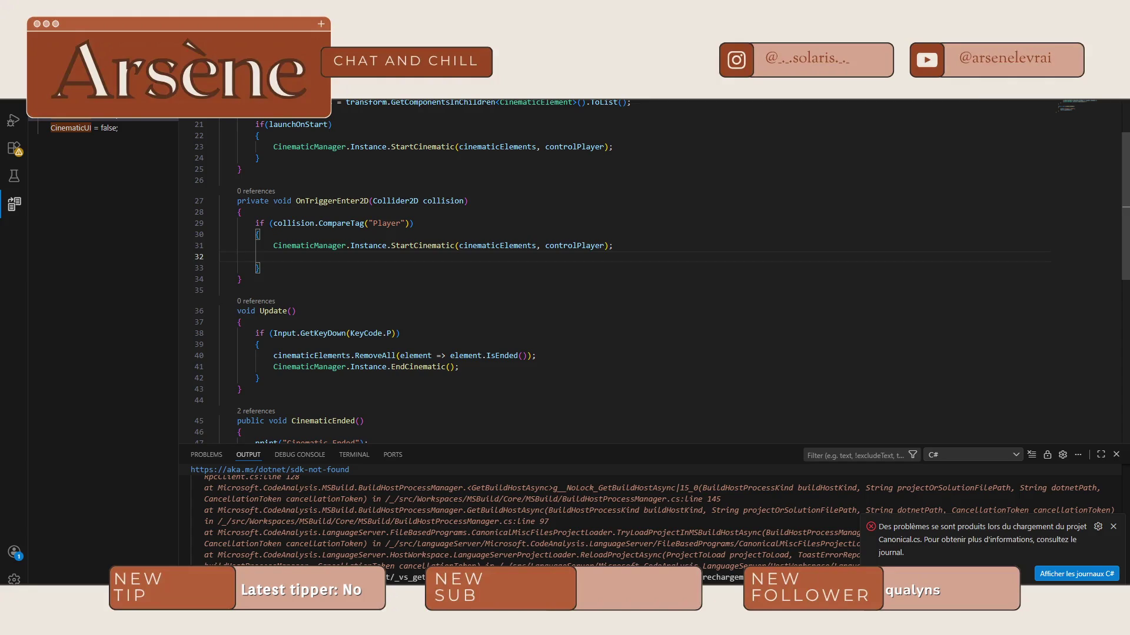
mouse_move(402, 143)
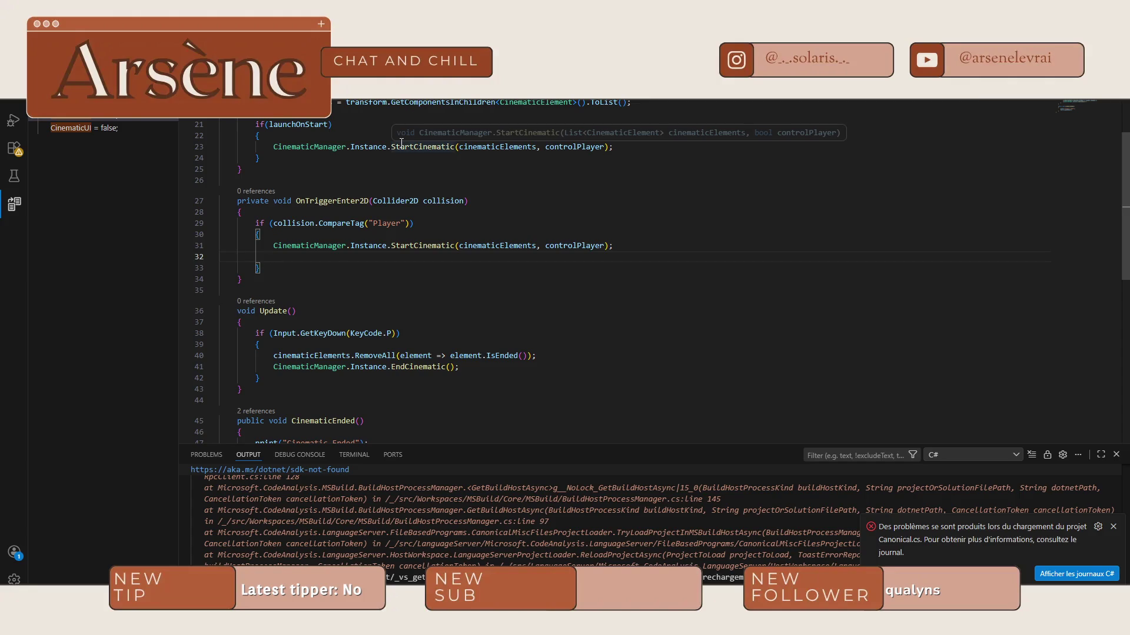
left_click(628, 246)
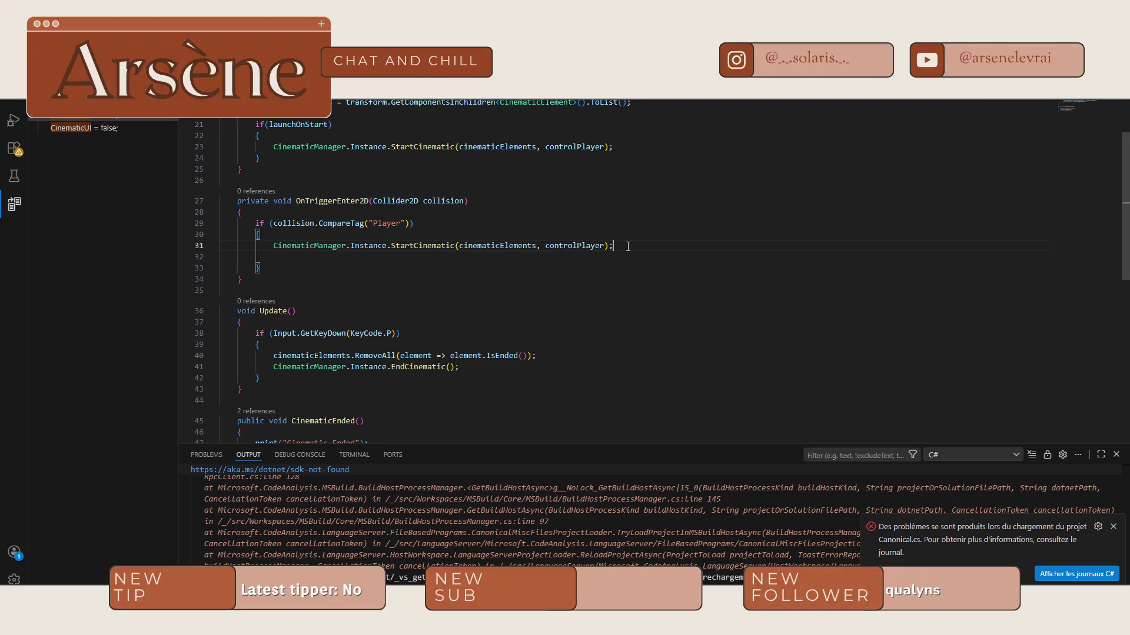
key("Return")
type("Cinma")
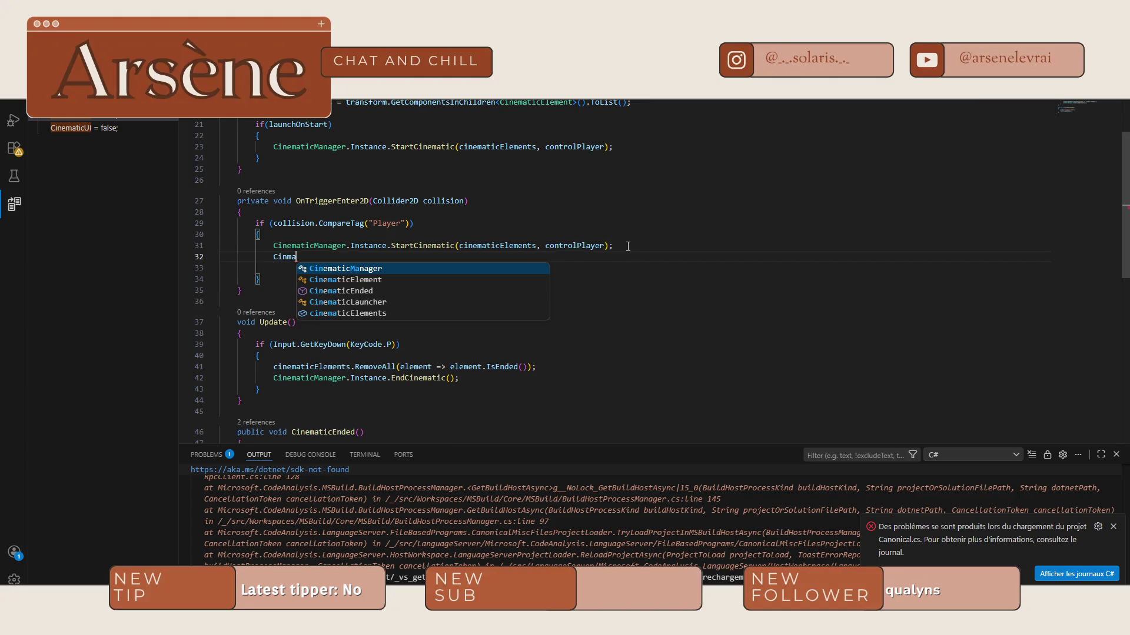
key("BackSpace")
key("BackSpace")
type("ematic")
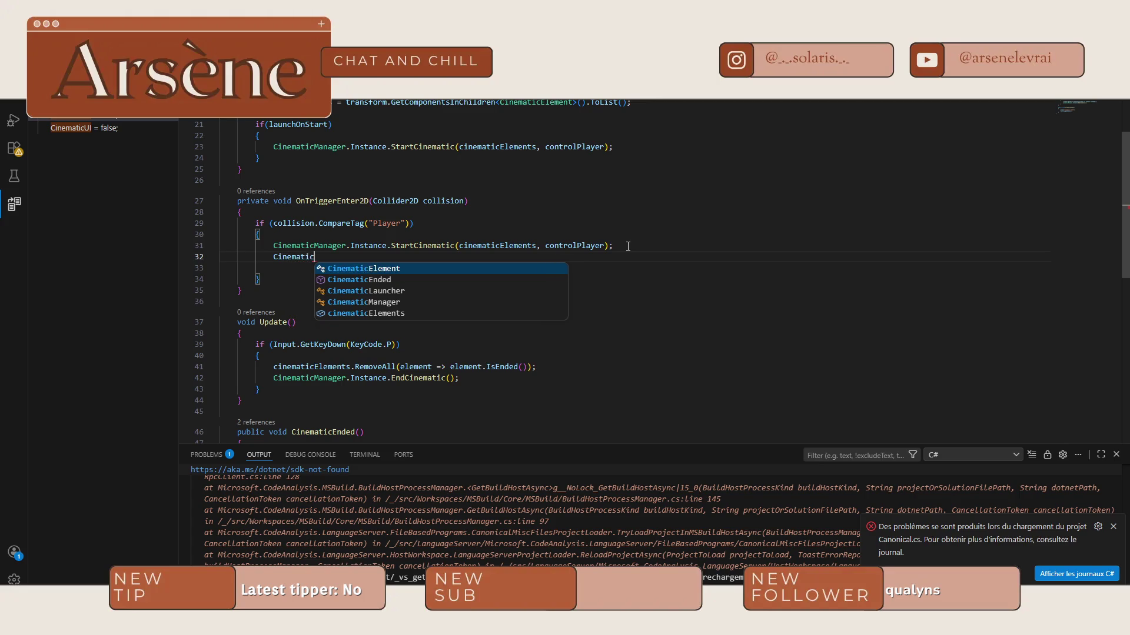
type("Manager.")
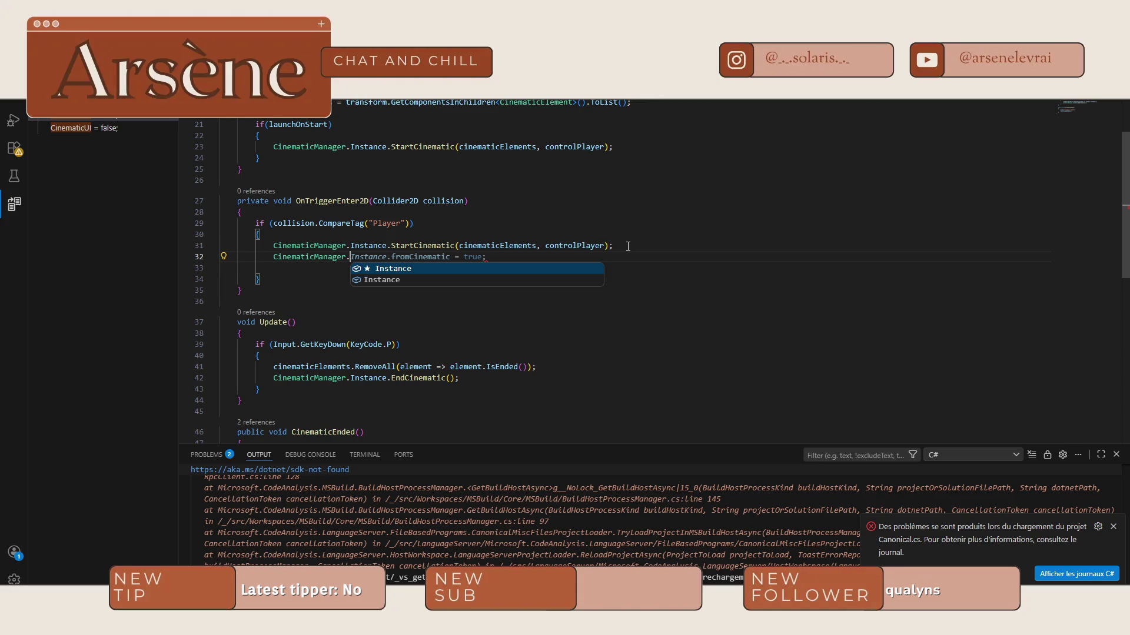
type("Cinmat")
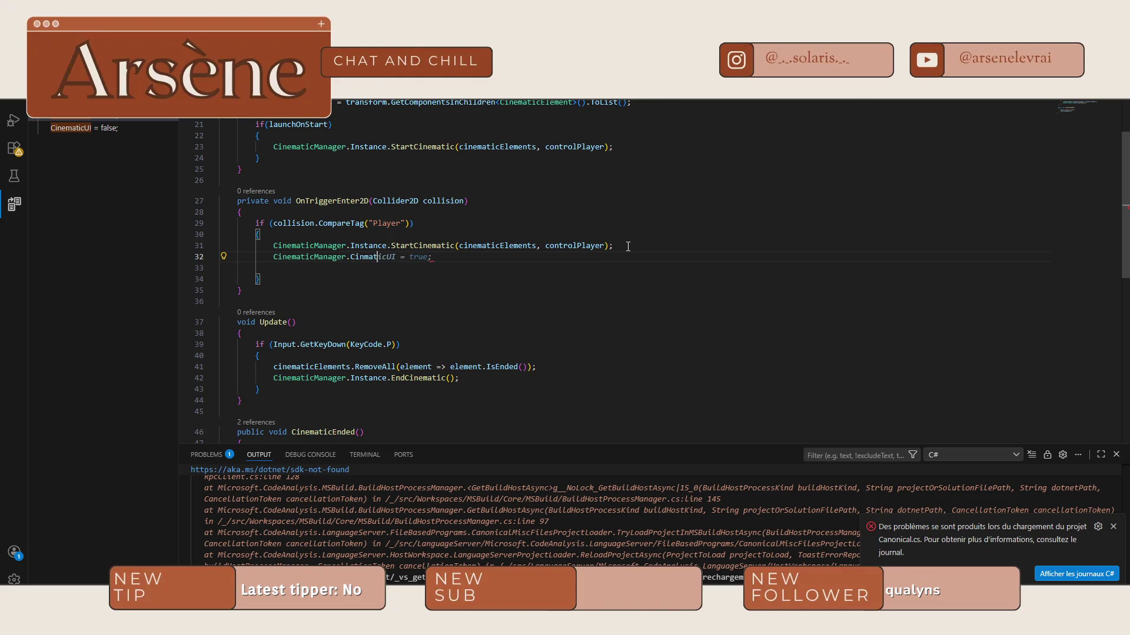
type("icLaunchr")
type(" = this;")
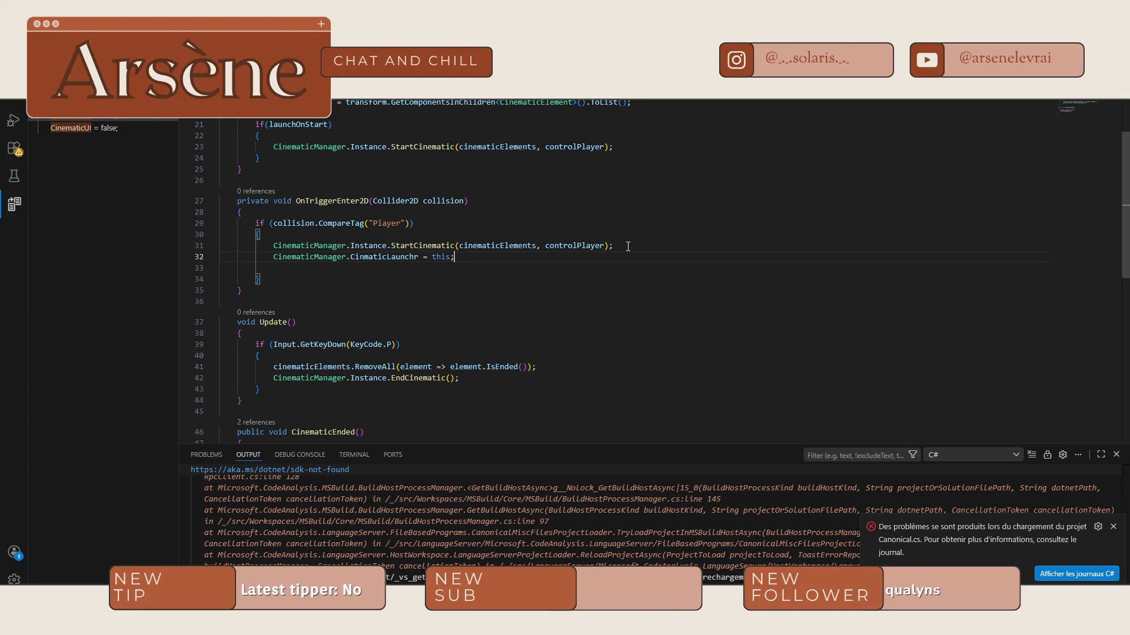
Step: Add an if-block in CinematicEnded that resets the manager's launcher to null, then check Unity's errors
scroll(628, 245, "down", 3)
left_click(251, 327)
key("Return")
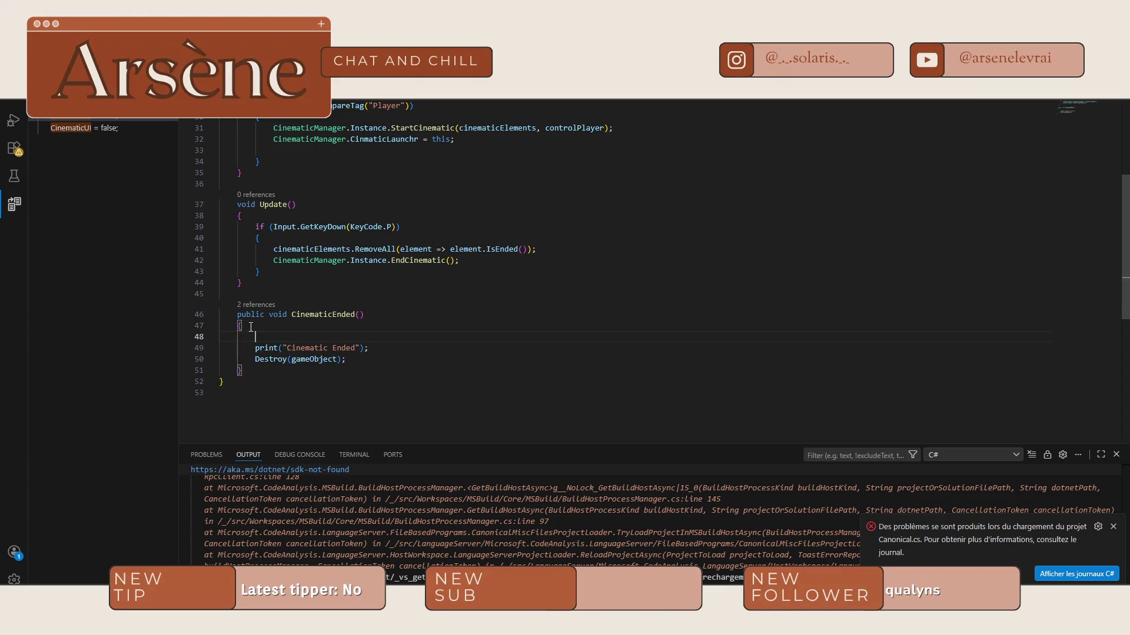
type("if (")
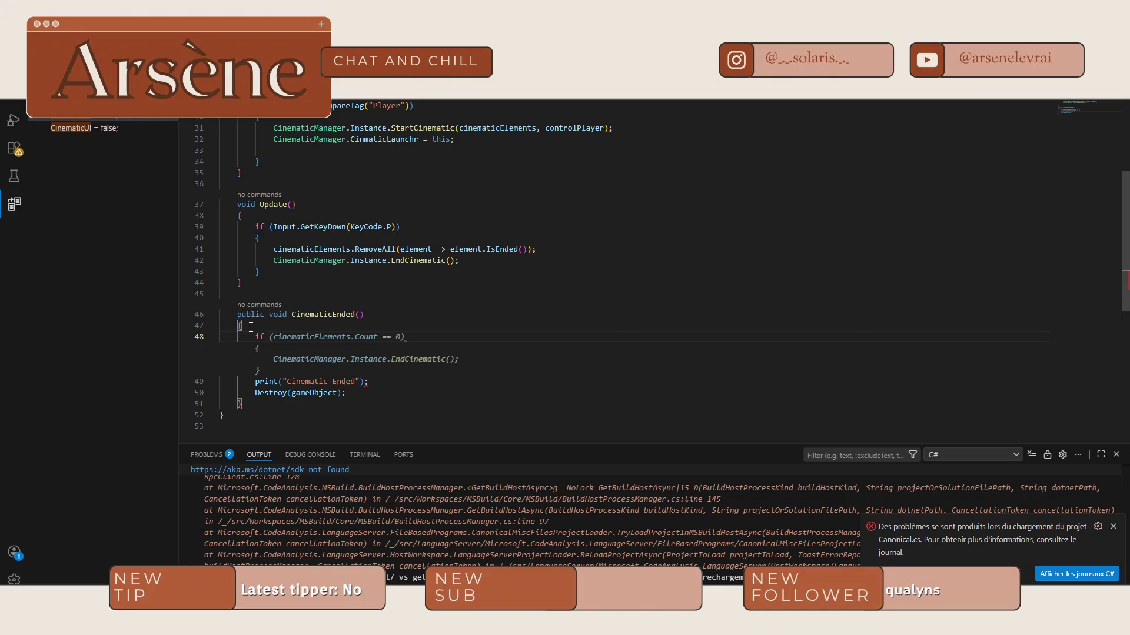
key("Tab")
type("Cinemat")
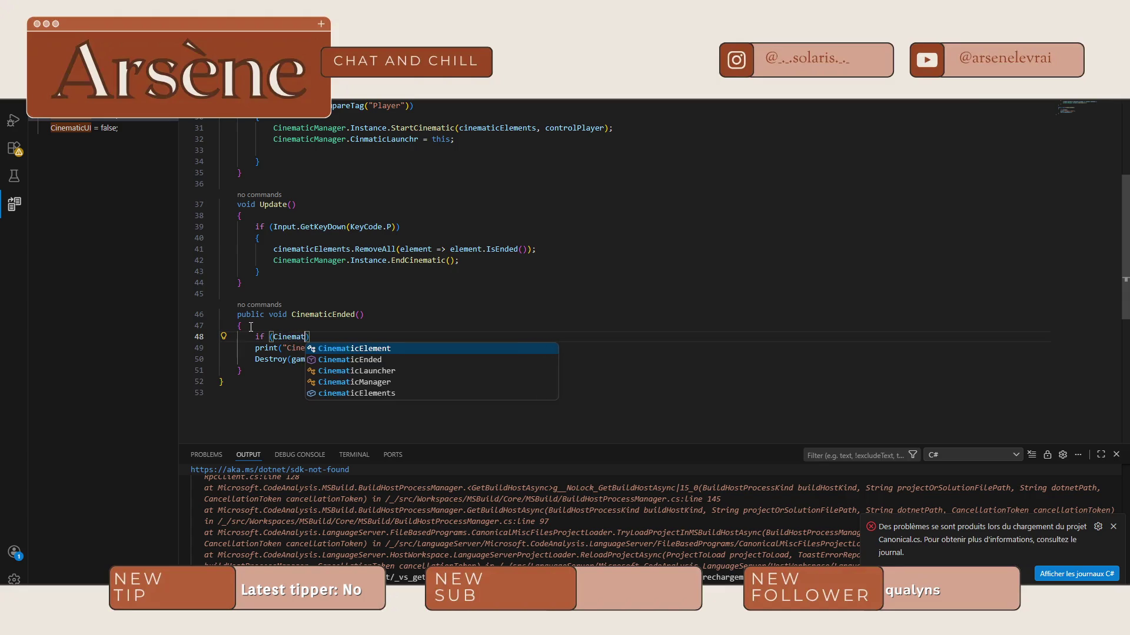
type("icManager")
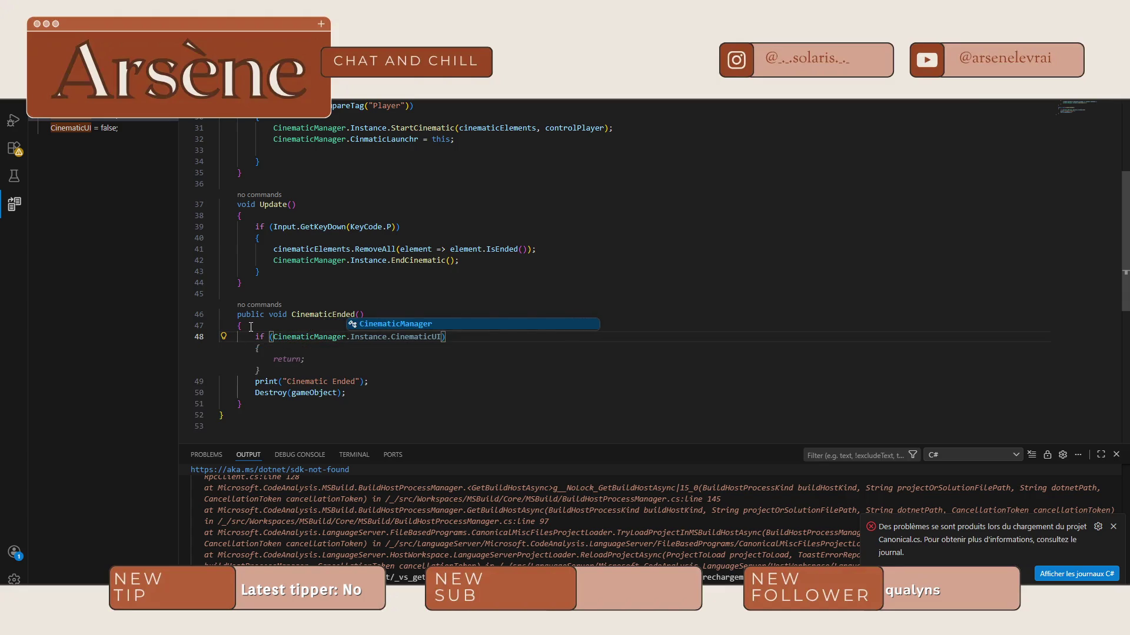
type(".Cinematic")
type("Lau")
key("Tab")
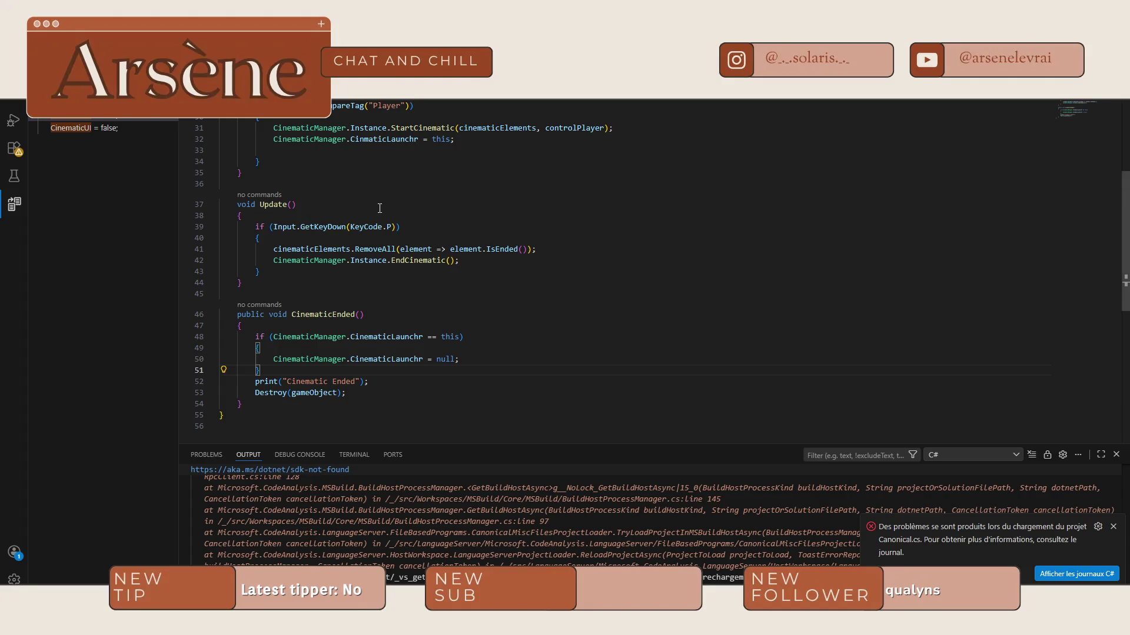
key("alt+Tab")
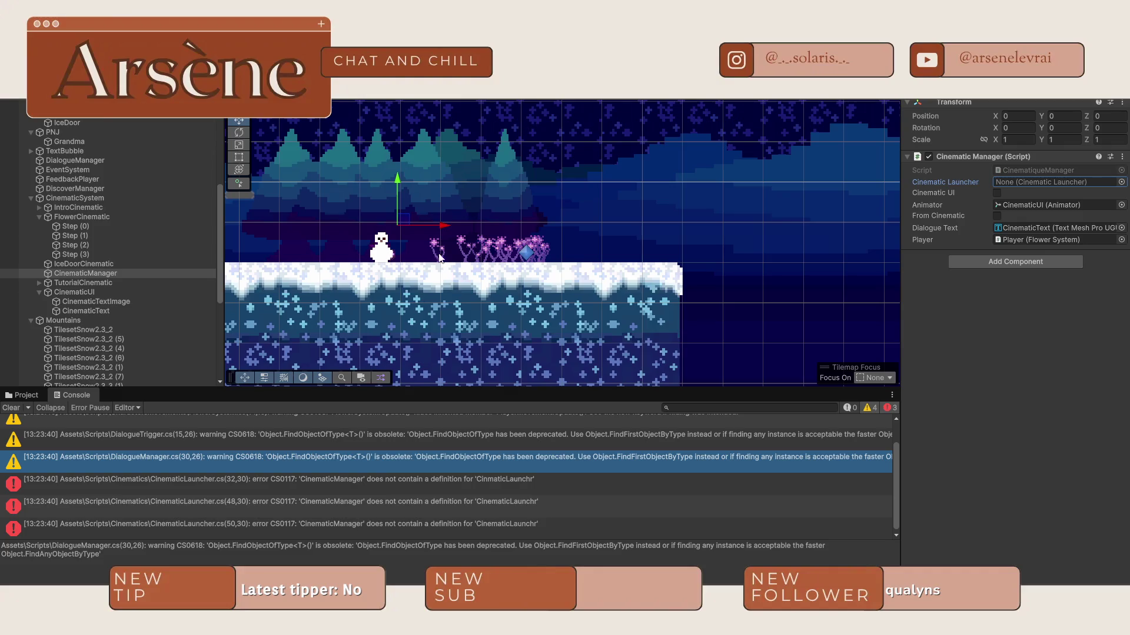
left_click(389, 481)
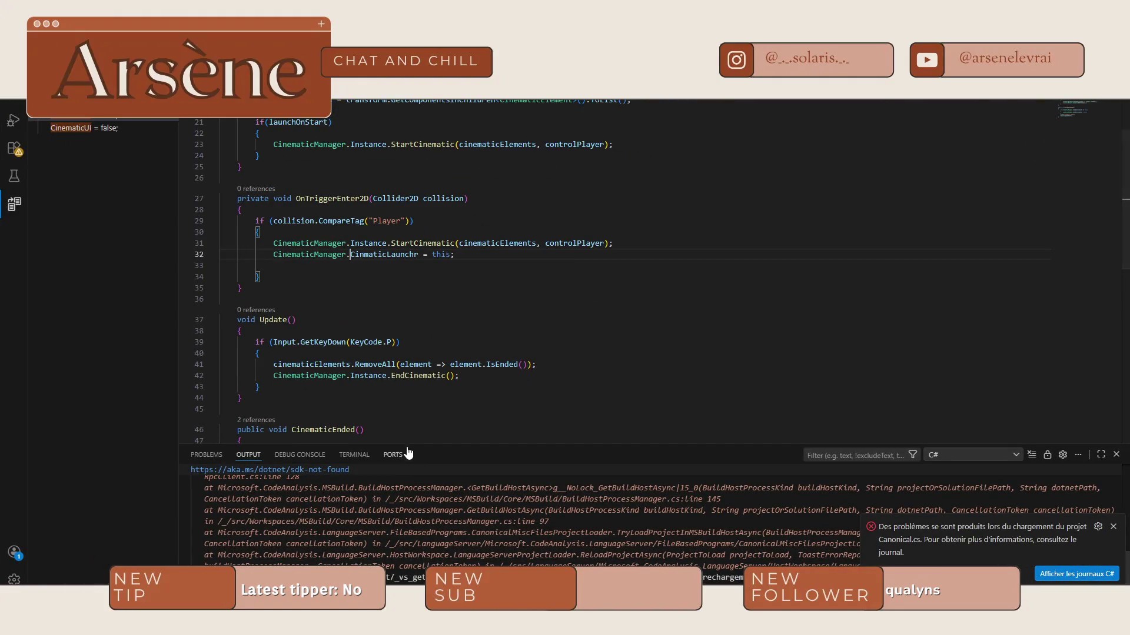
Step: Correct the misspelled 'Launchr' to 'CinematicLauncher' on lines 32, 48 and 50
left_click(414, 254)
type("e")
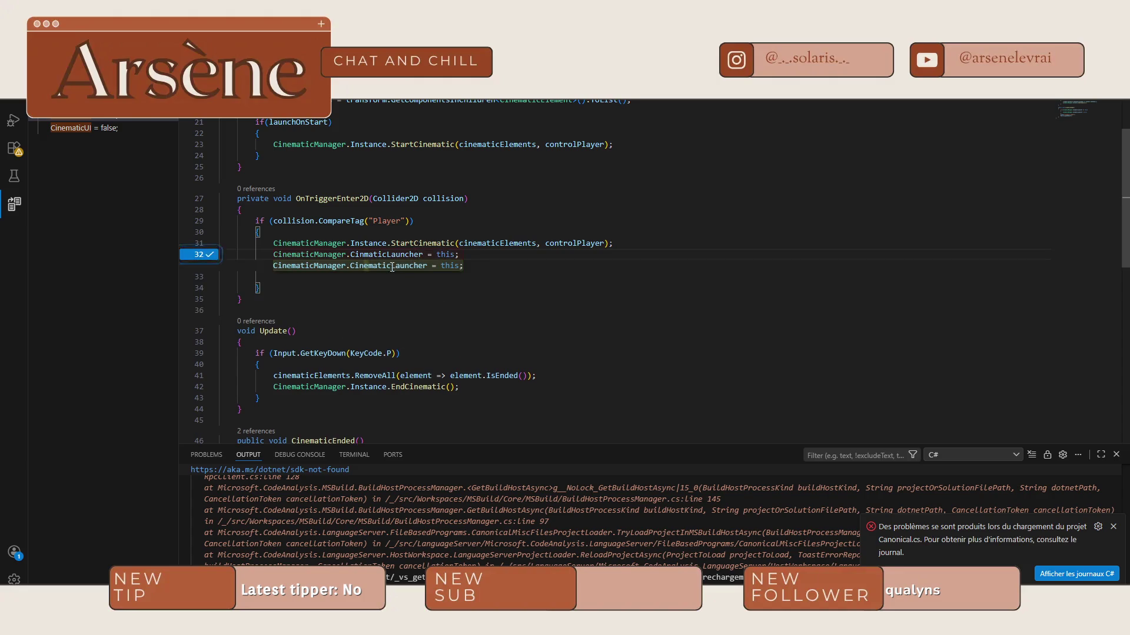
key("Tab")
double_click(388, 254)
key("ctrl+c")
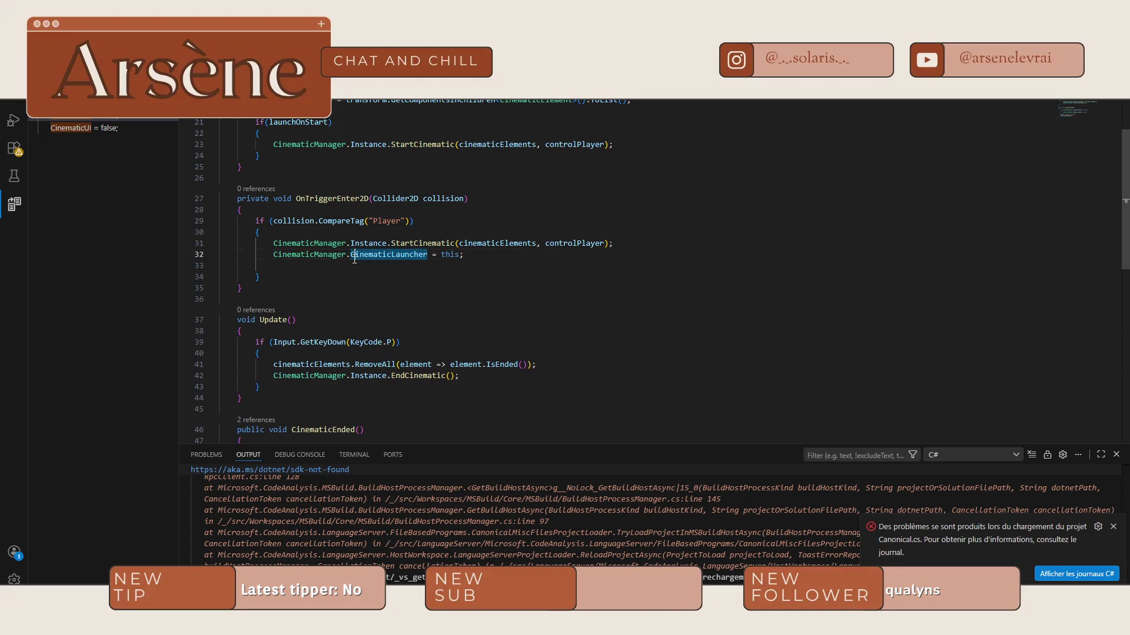
scroll(393, 304, "down", 5)
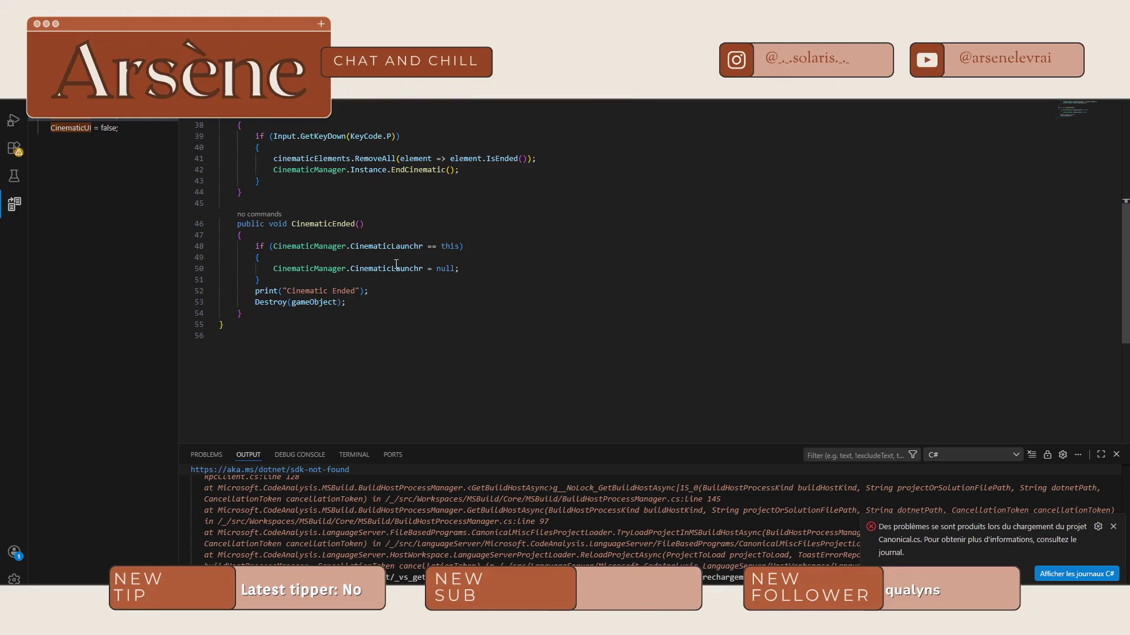
double_click(368, 246)
key("ctrl+v")
double_click(386, 268)
key("ctrl+v")
Step: Verify the CinematicLauncher field and CinematicEnded in CinematicManager.cs, then recompile in Unity
key("ctrl+Tab")
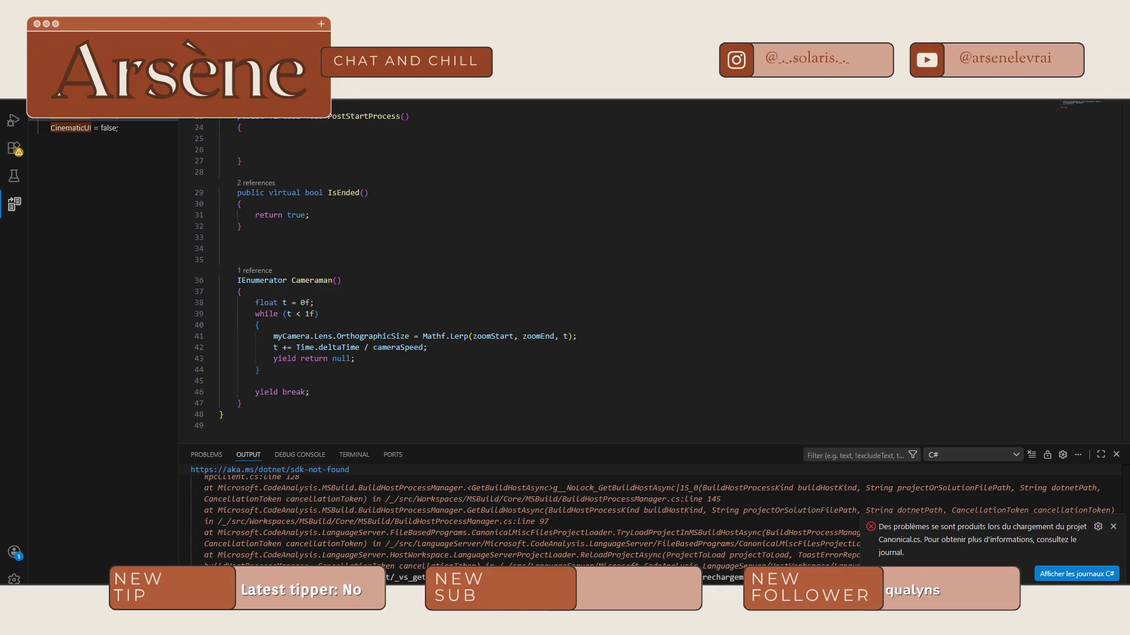
key("ctrl+Tab")
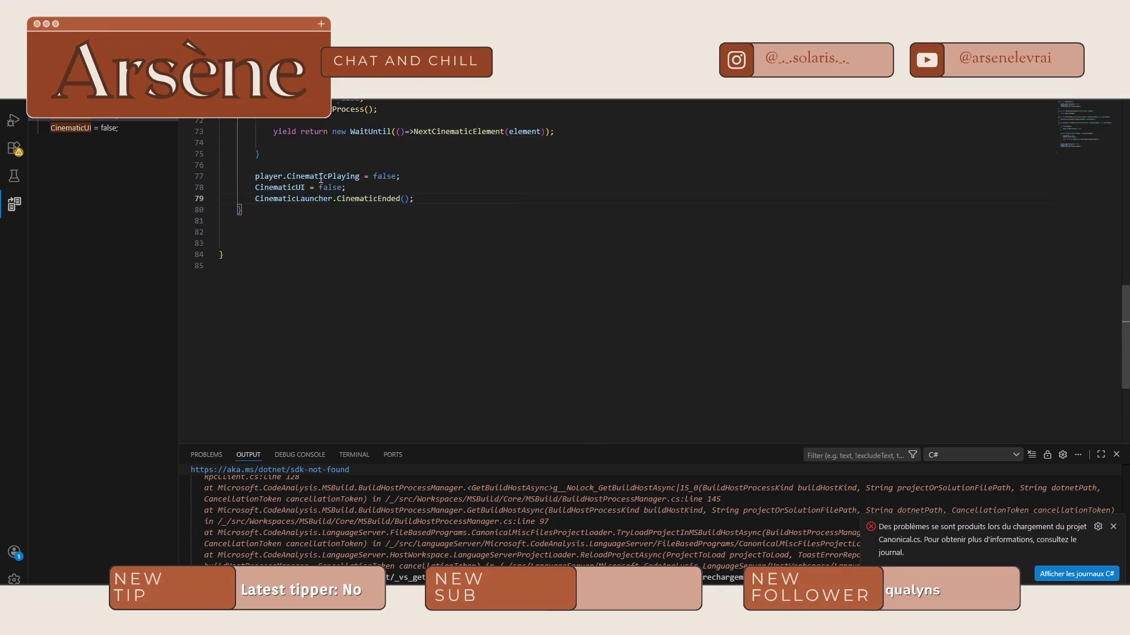
scroll(319, 262, "up", 5)
scroll(319, 263, "up", 10)
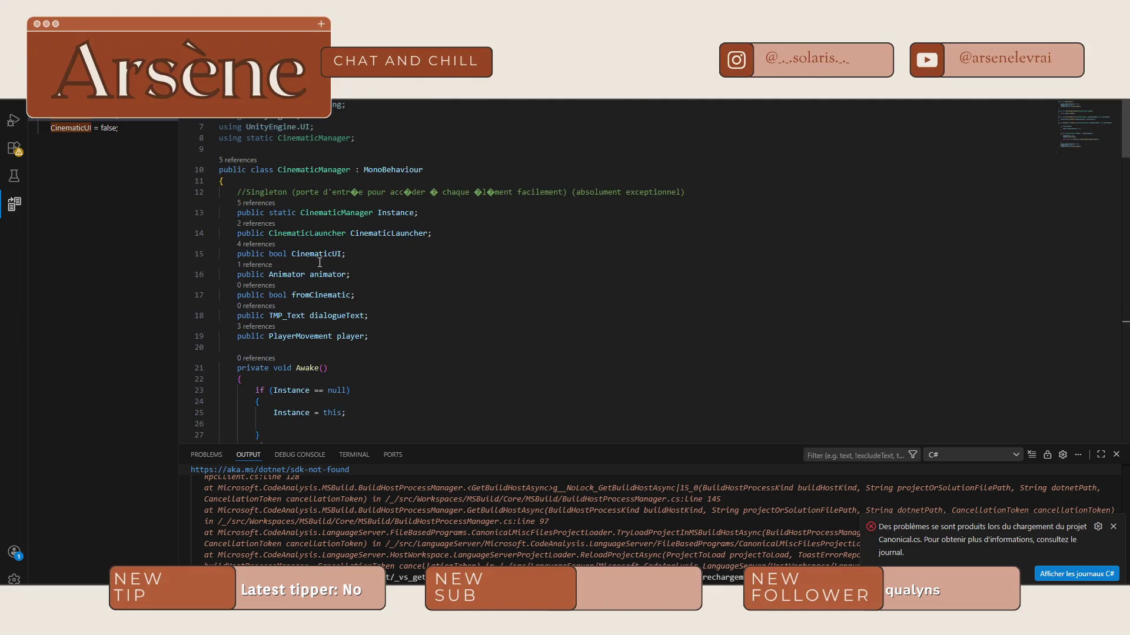
double_click(377, 234)
key("ctrl+v")
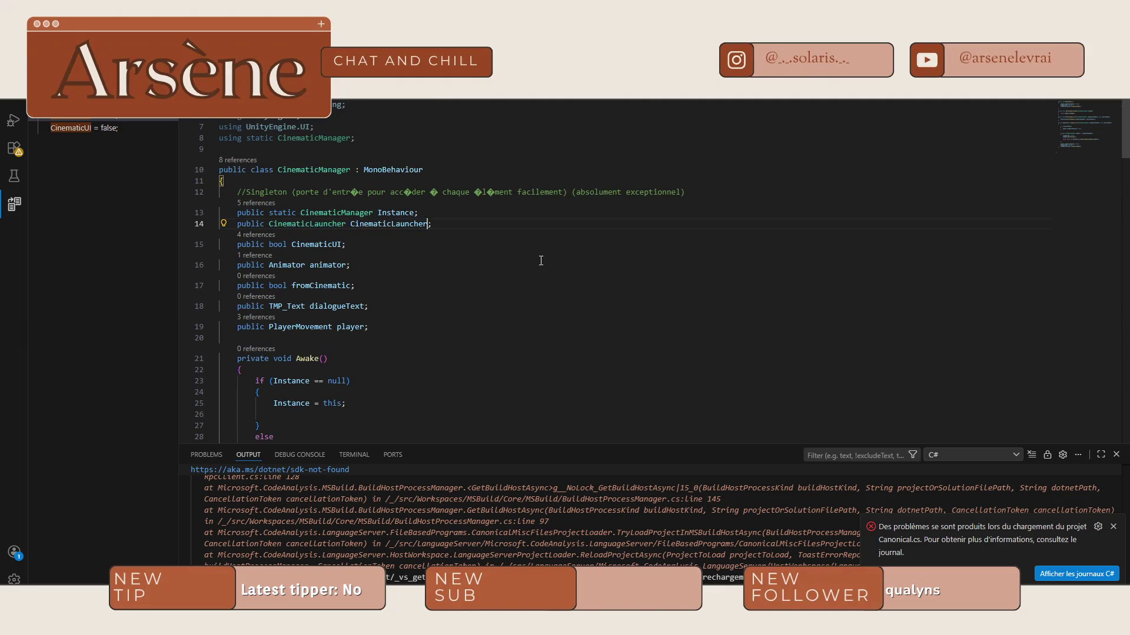
scroll(459, 282, "down", 5)
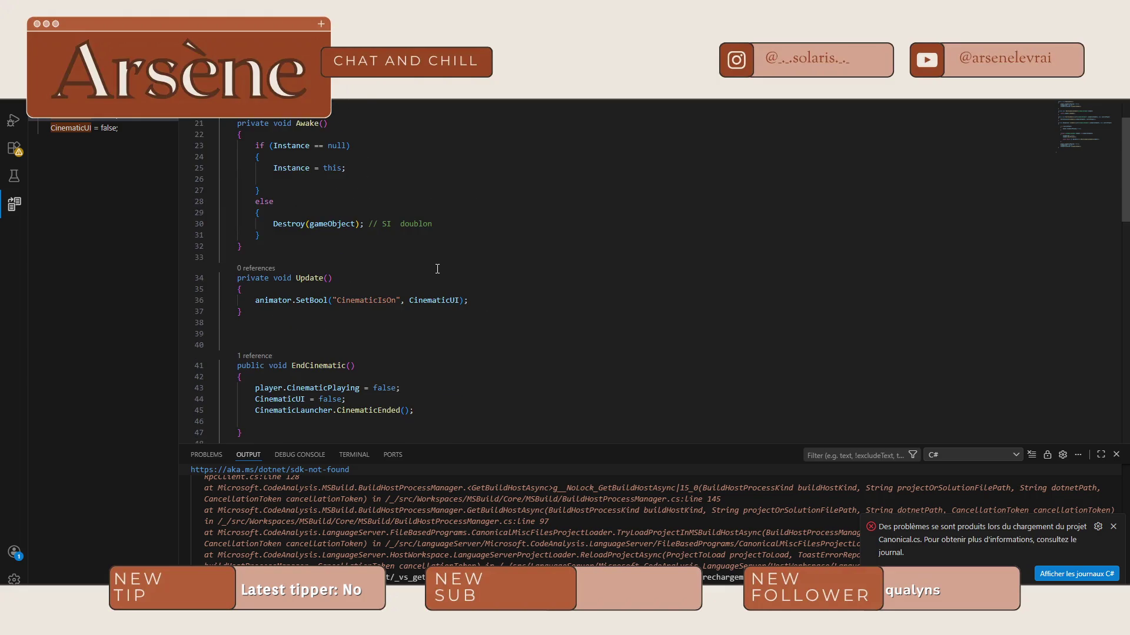
scroll(435, 269, "down", 12)
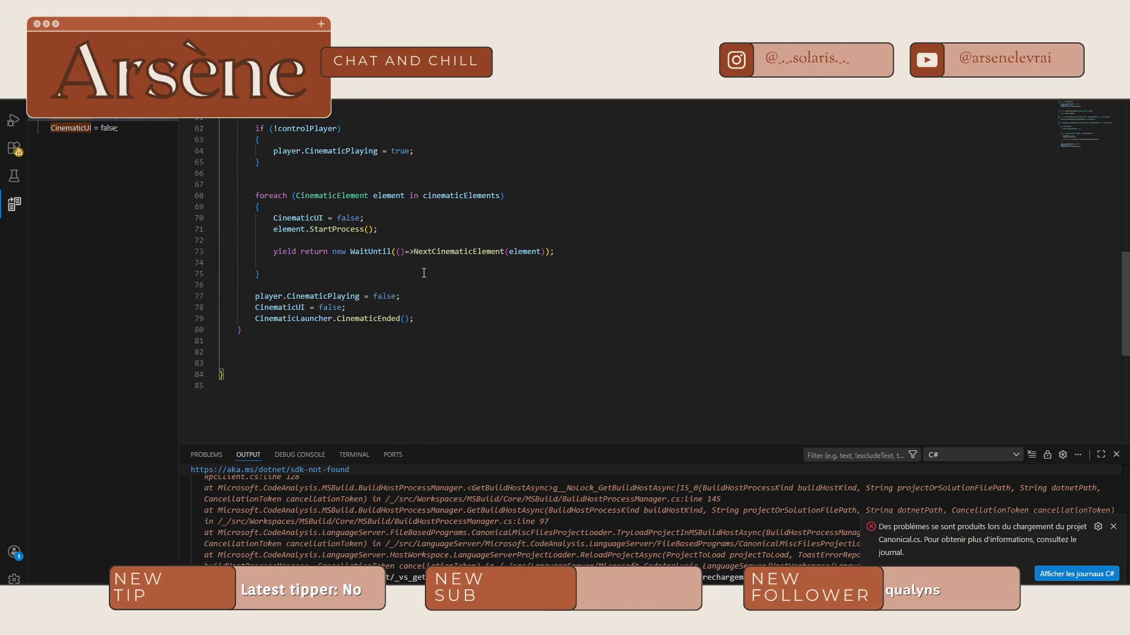
double_click(310, 317)
key("ctrl+v")
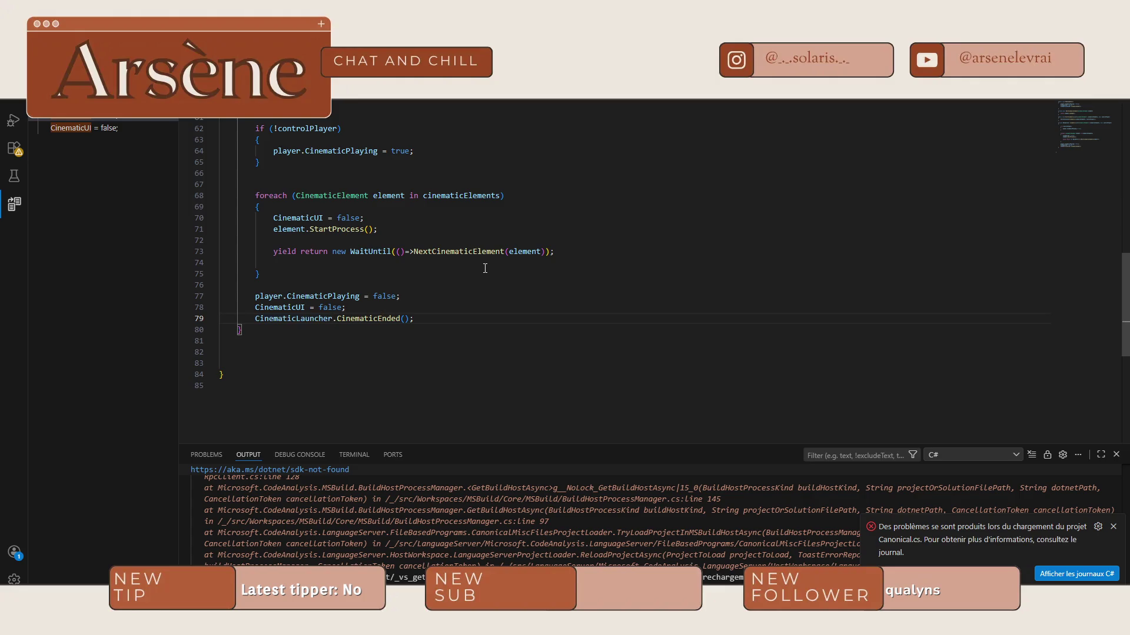
key("F12")
key("alt+Tab")
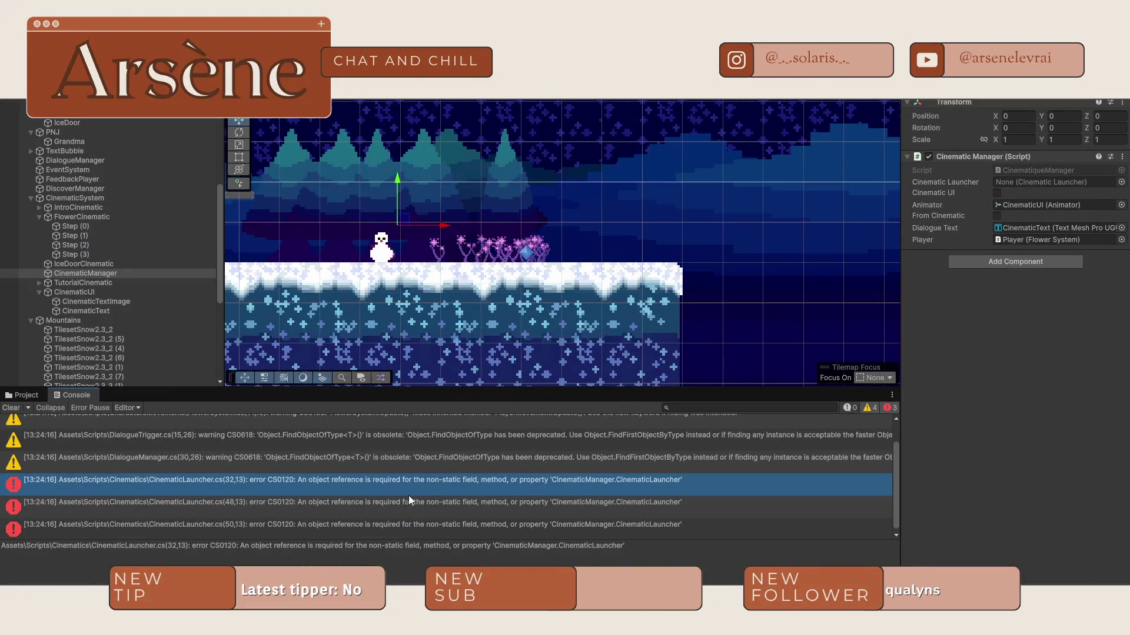
Step: Read the CS0120 object-reference error for CinematicManager.CinematicLauncher in the Console
triple_click(373, 551)
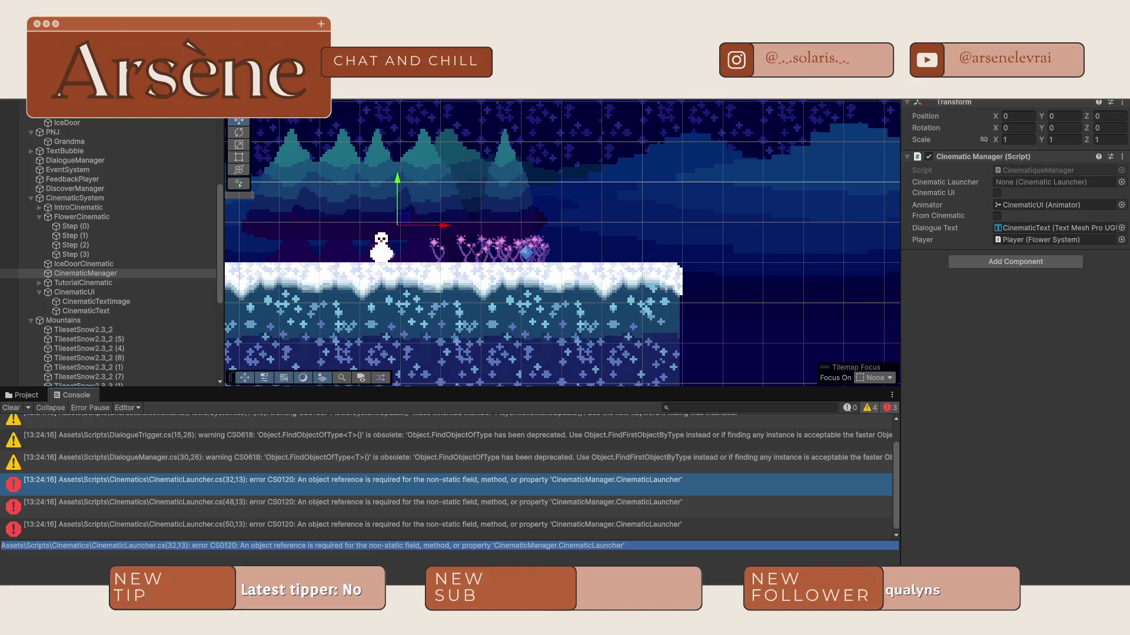
left_click(373, 546)
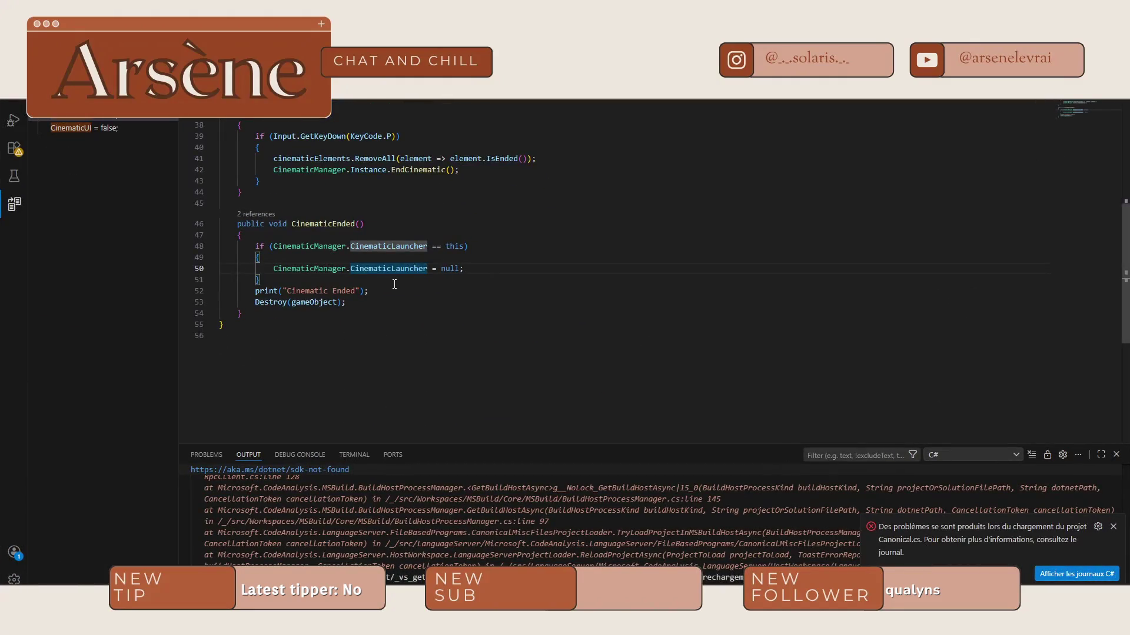
Step: Change the launcher references on lines 48, 50 and 32 to CinematicManager.Instance.CinematicLauncher, then recompile
left_click(352, 335)
type("Instan")
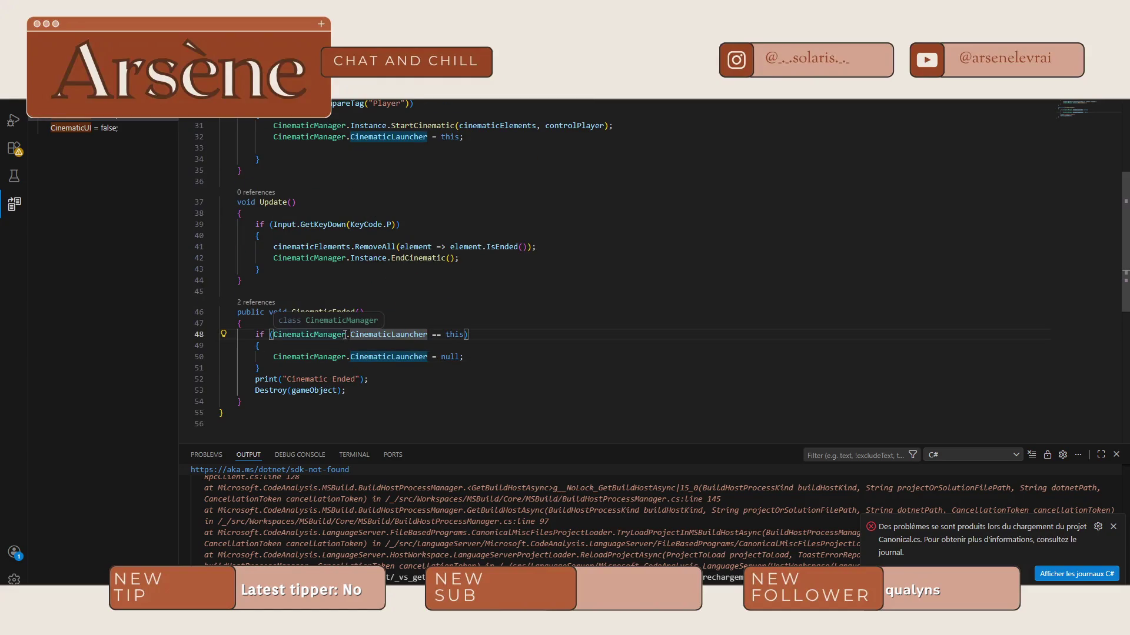
type("ce")
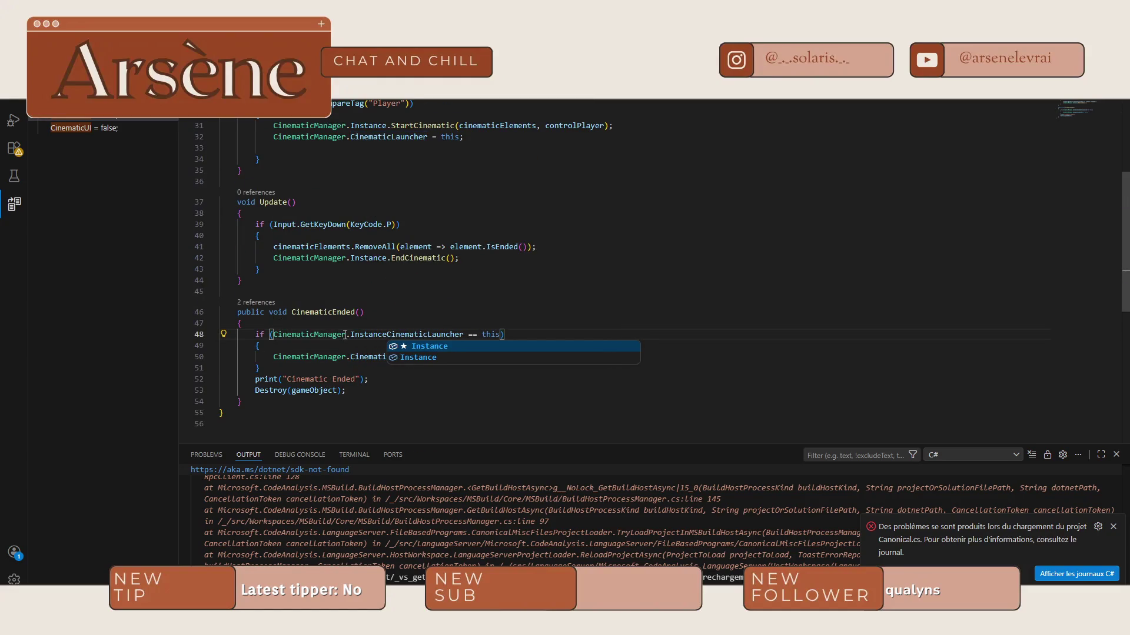
type(";")
key("BackSpace")
type(".")
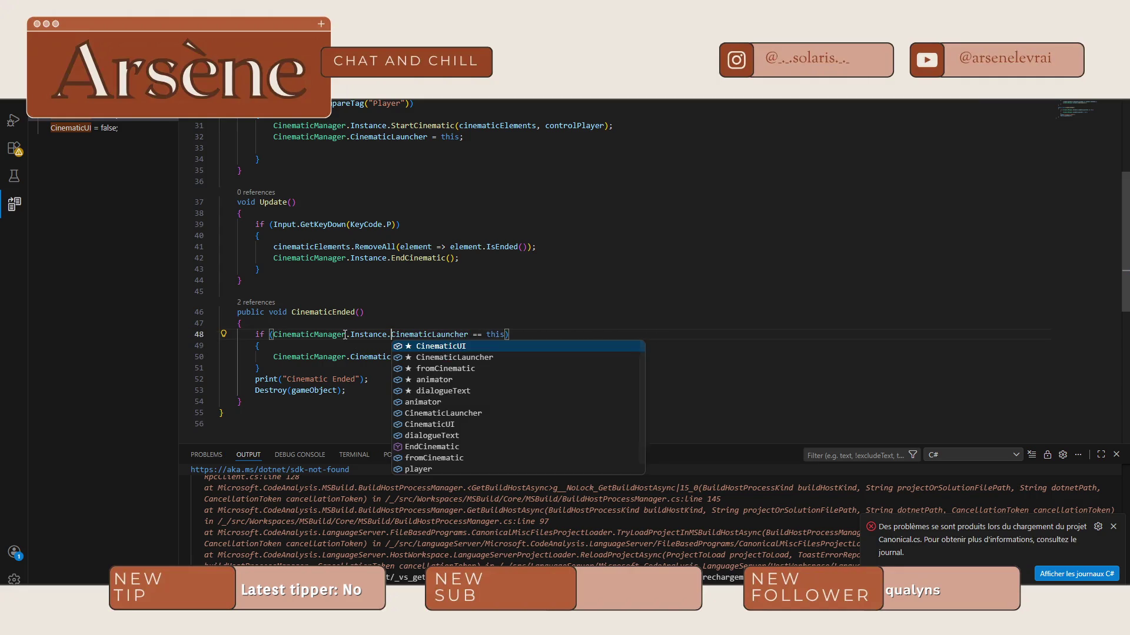
left_click(351, 356)
type("Instance.")
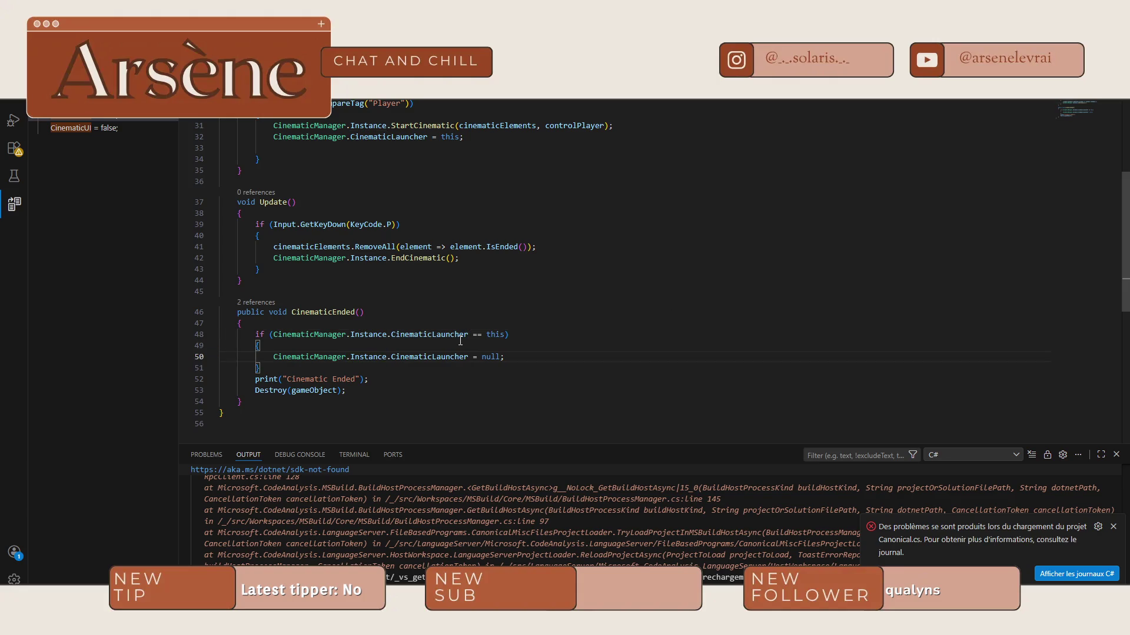
scroll(420, 254, "up", 1)
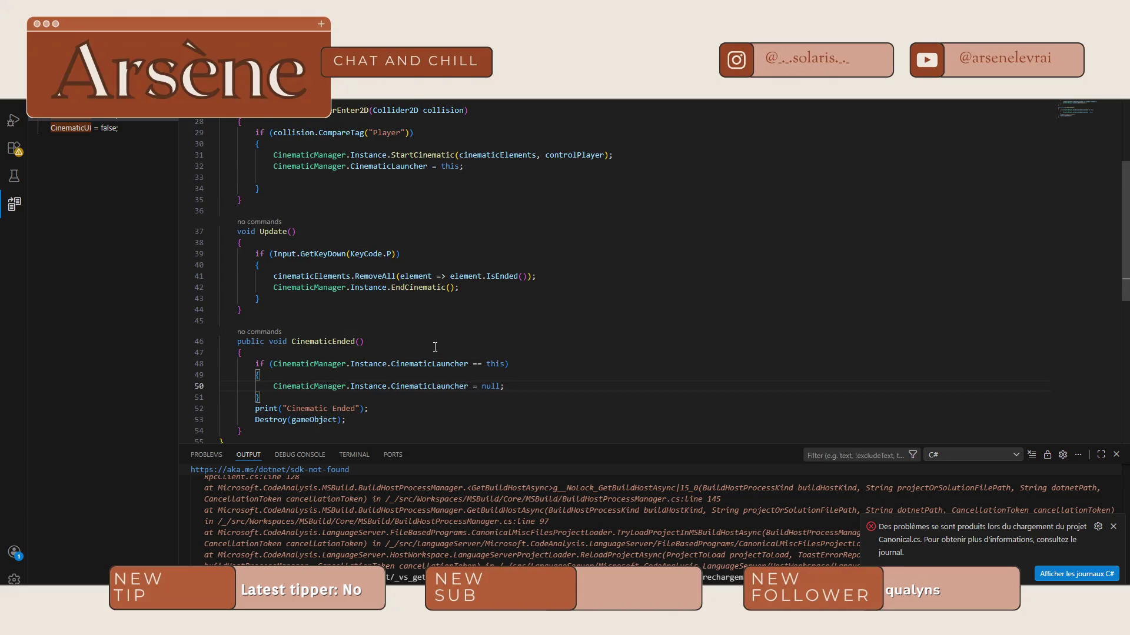
left_click(350, 167)
type("Instance.")
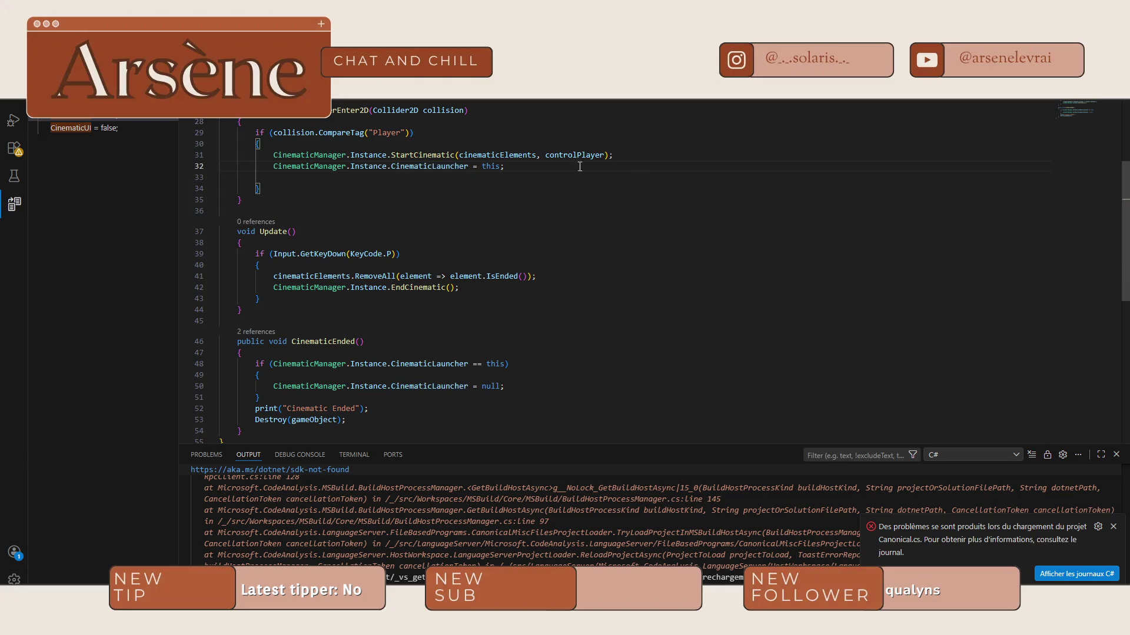
key("alt+Tab")
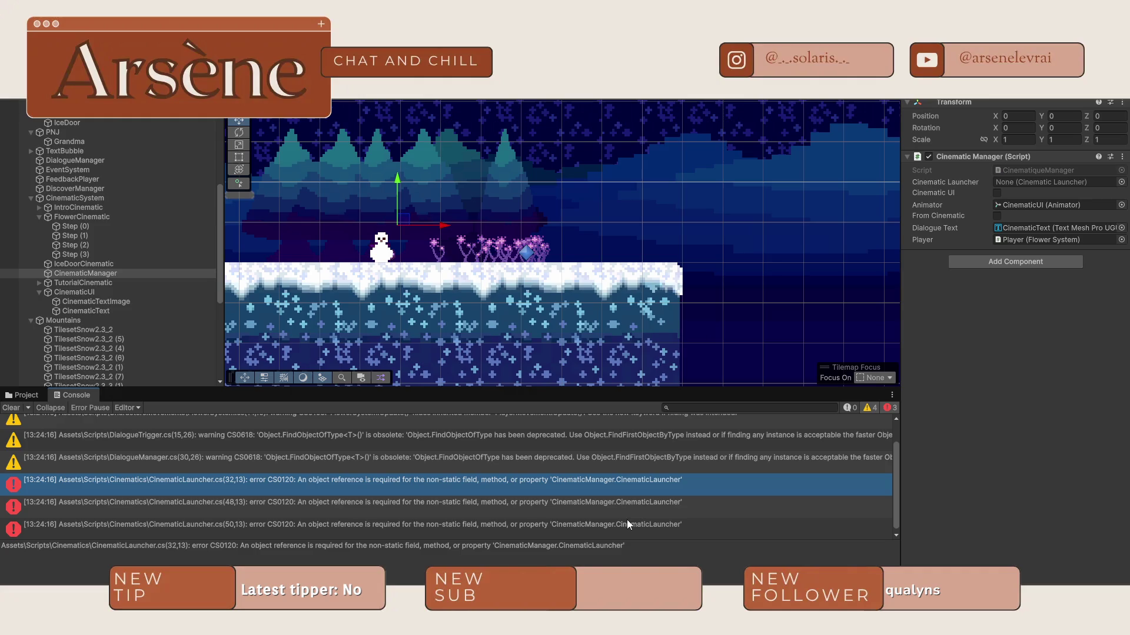
Step: Confirm the console is clean, then play-test walking to the flowers through the Flowers dialogue
left_click(627, 520)
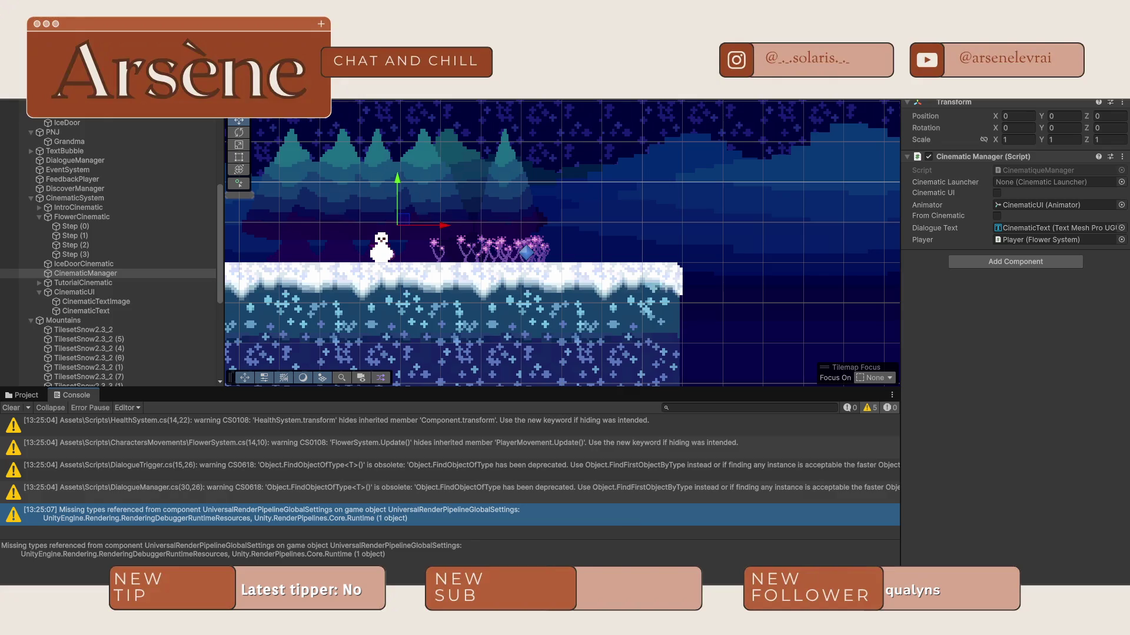
key("ctrl+p")
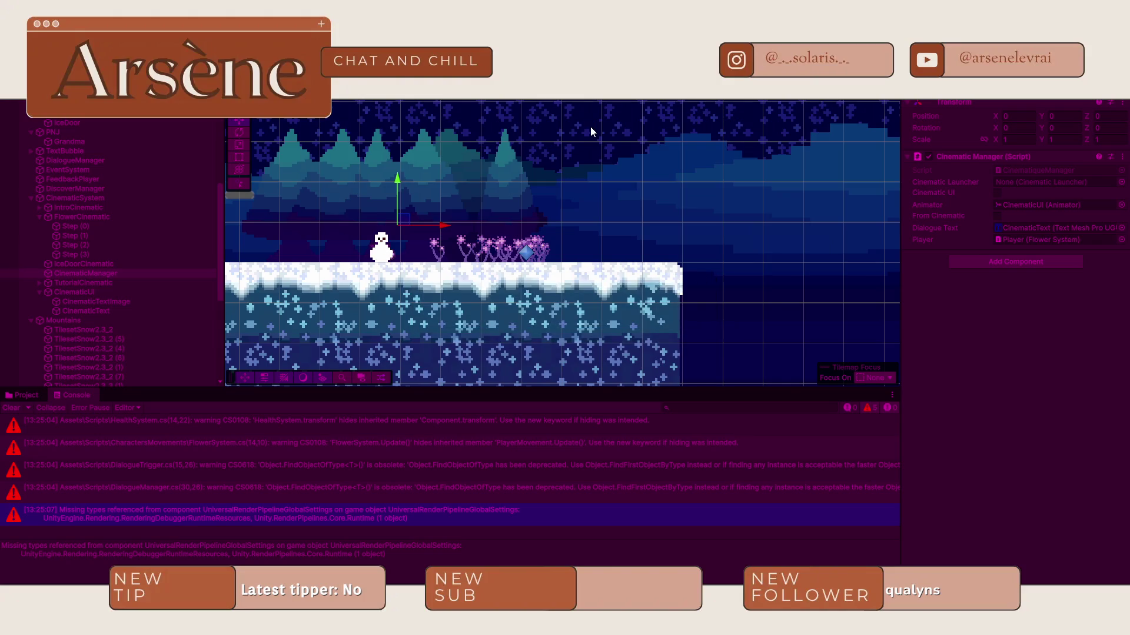
key("Right")
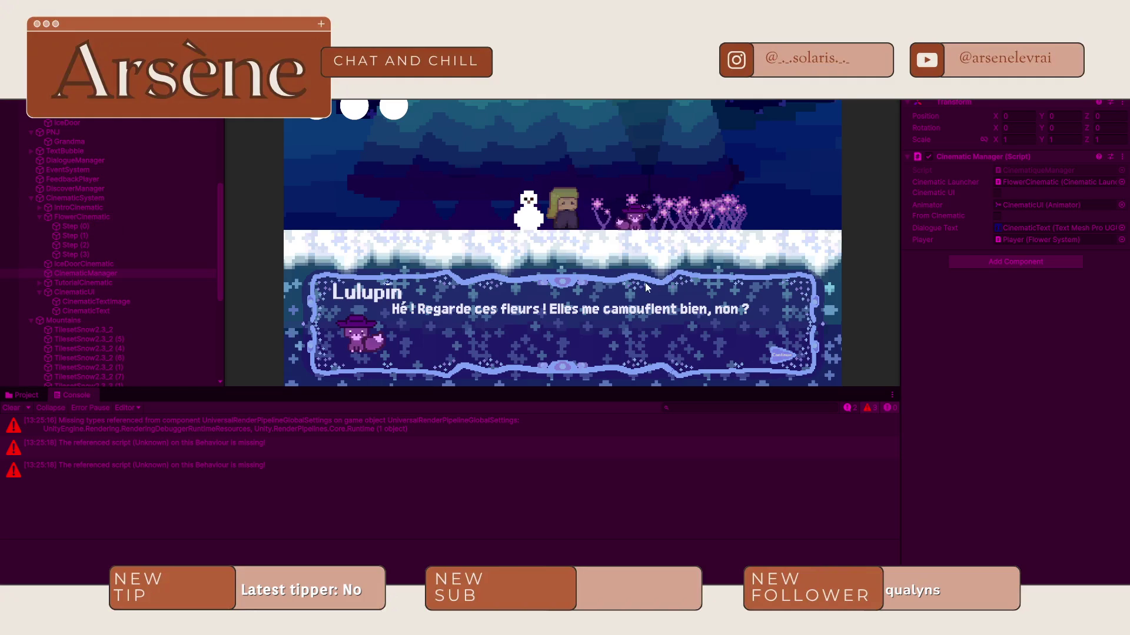
left_click(553, 316)
left_click(552, 317)
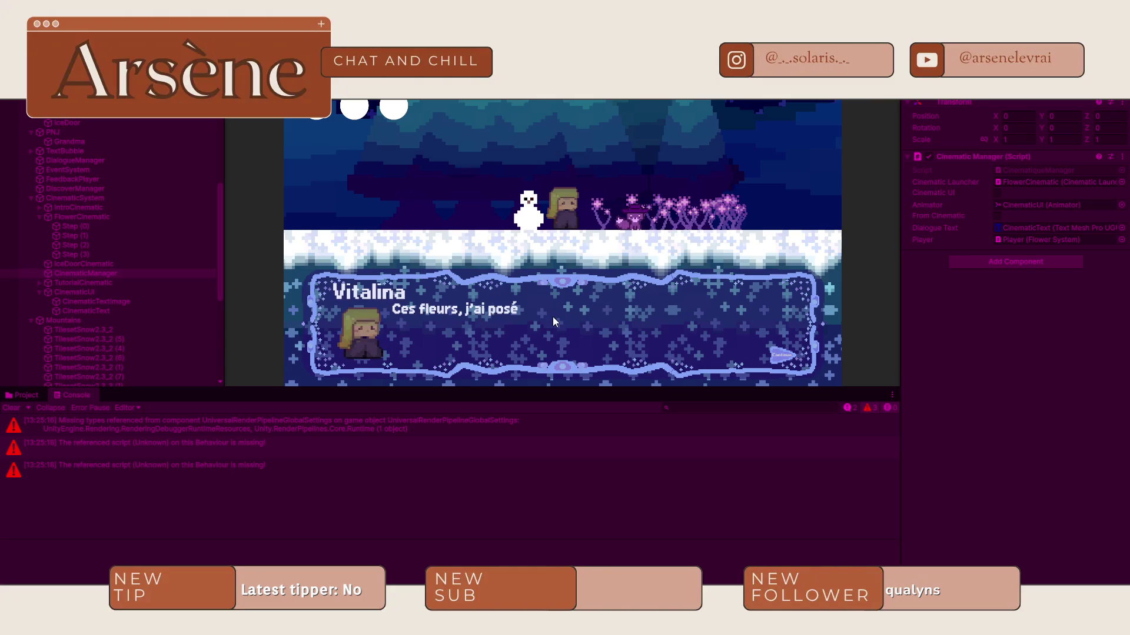
left_click(552, 317)
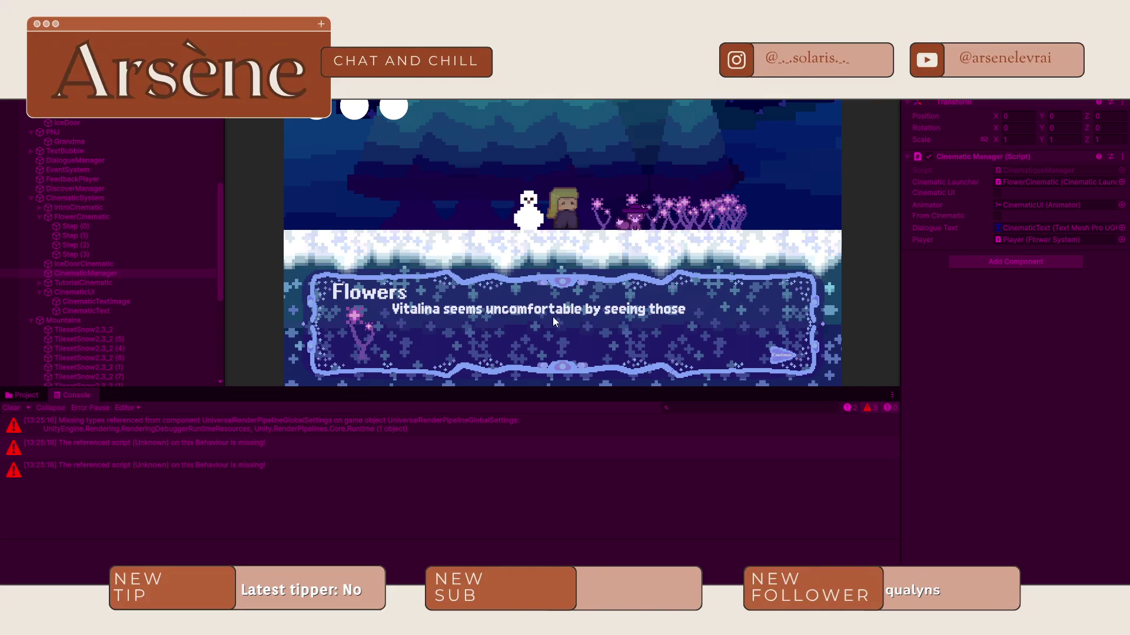
left_click(553, 316)
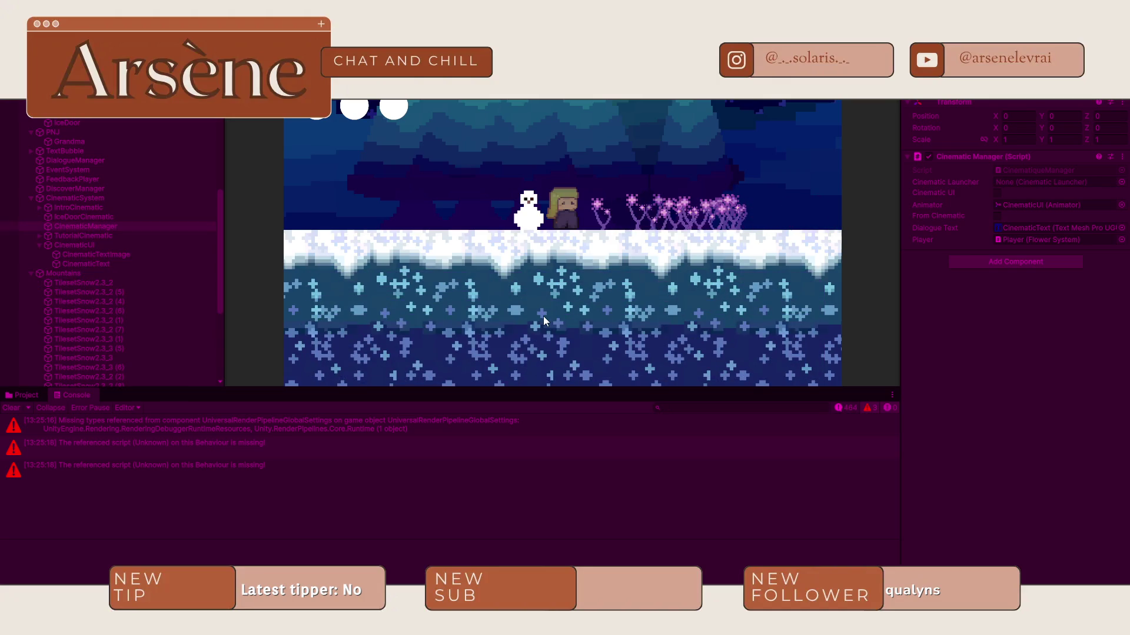
Step: Walk the player right and back left to the snowman, then stop the game
key("Right")
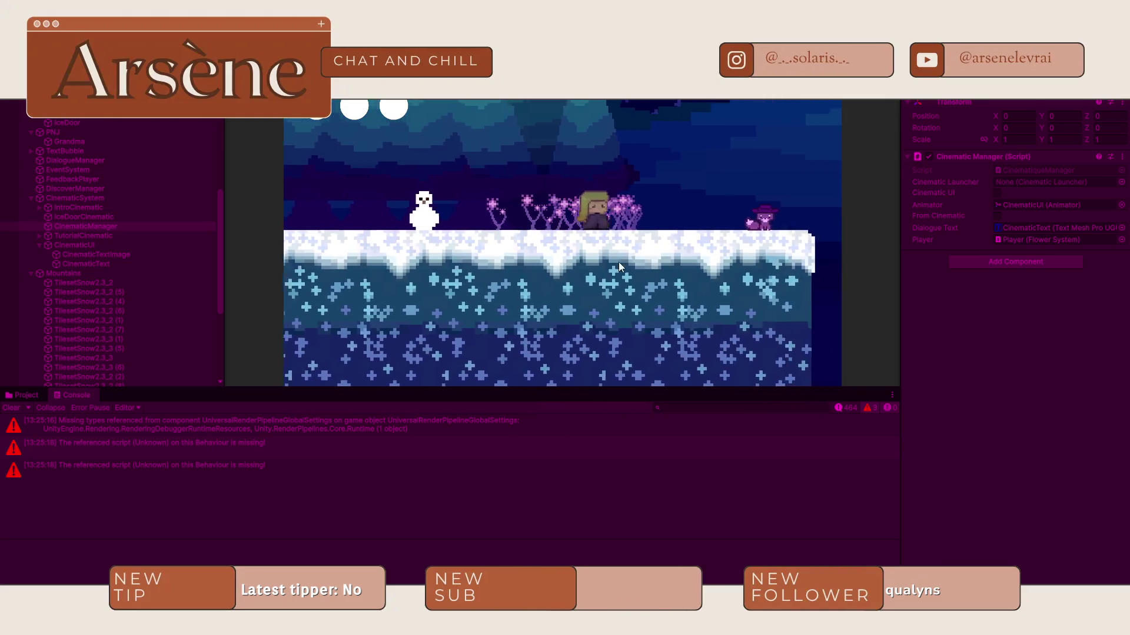
key("Left")
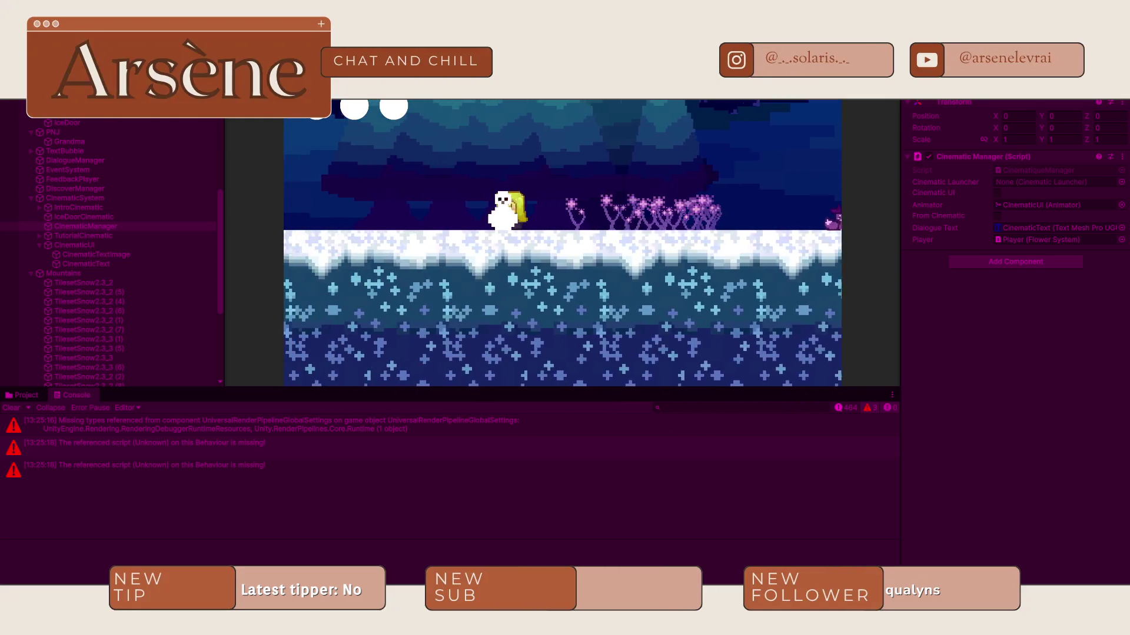
key("ctrl+p")
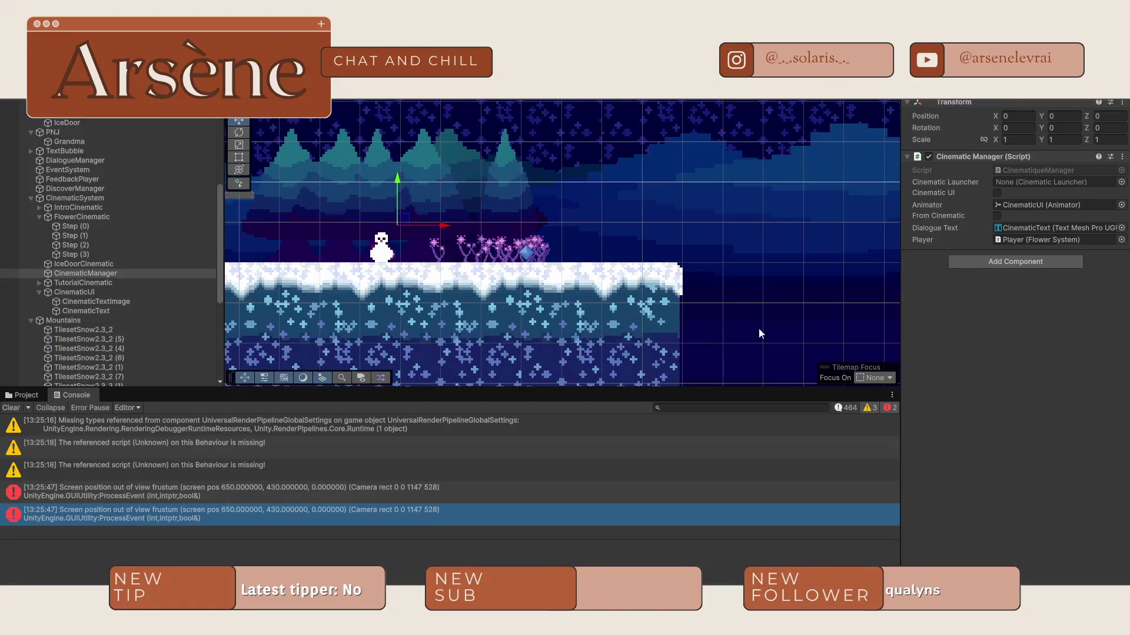
left_click(915, 544)
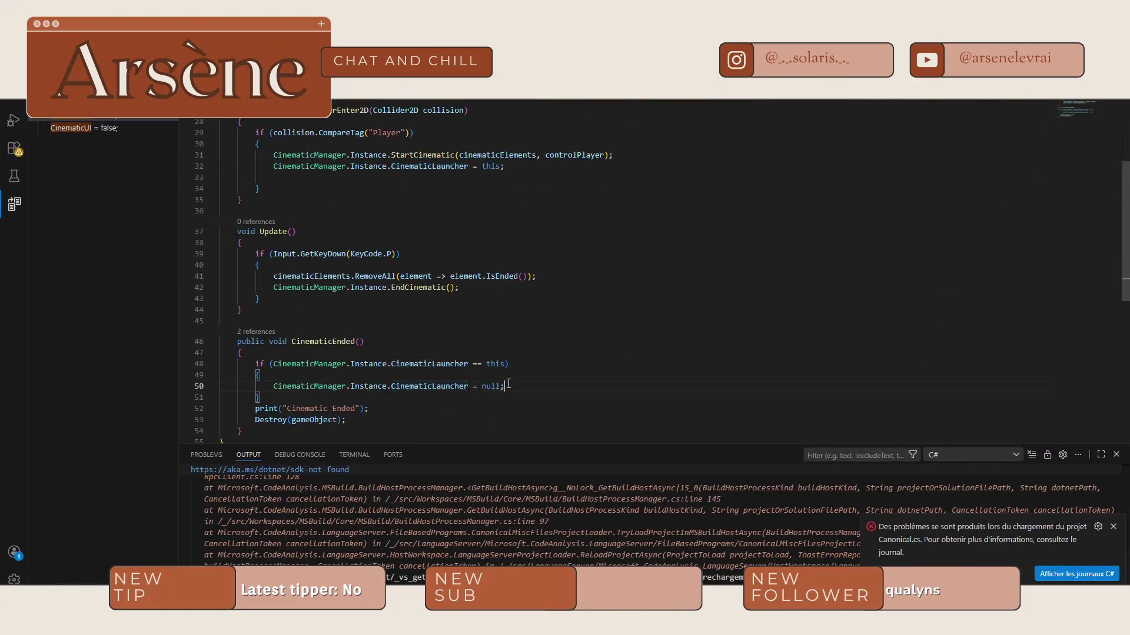
Step: Review the full CinematicLauncher script, then return to the Unity editor
key("alt+Tab")
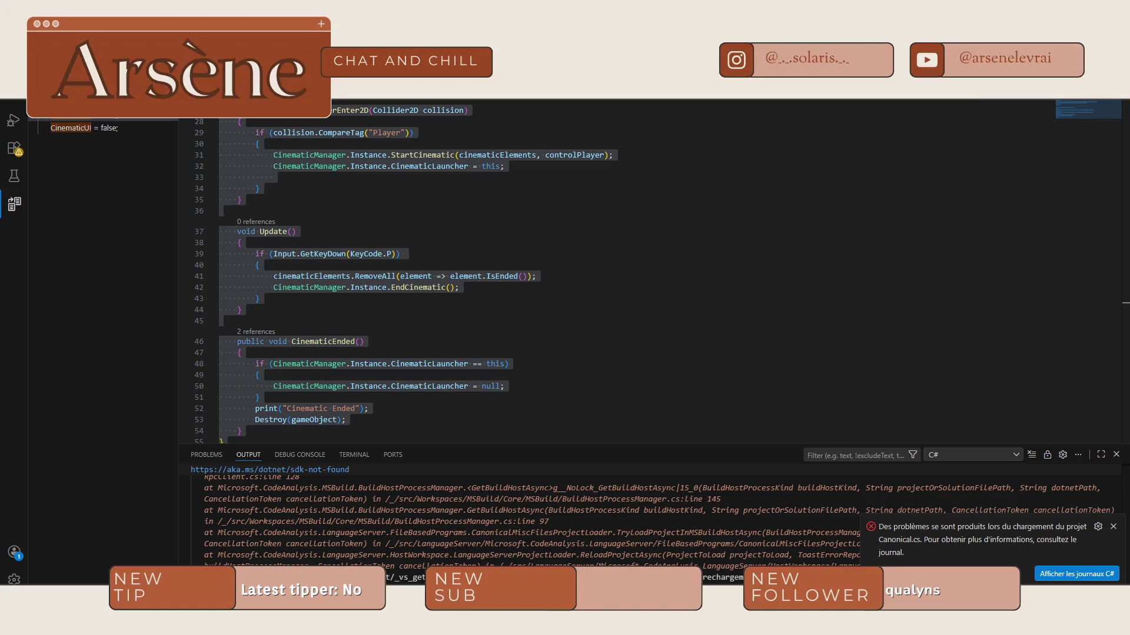
left_click(622, 344)
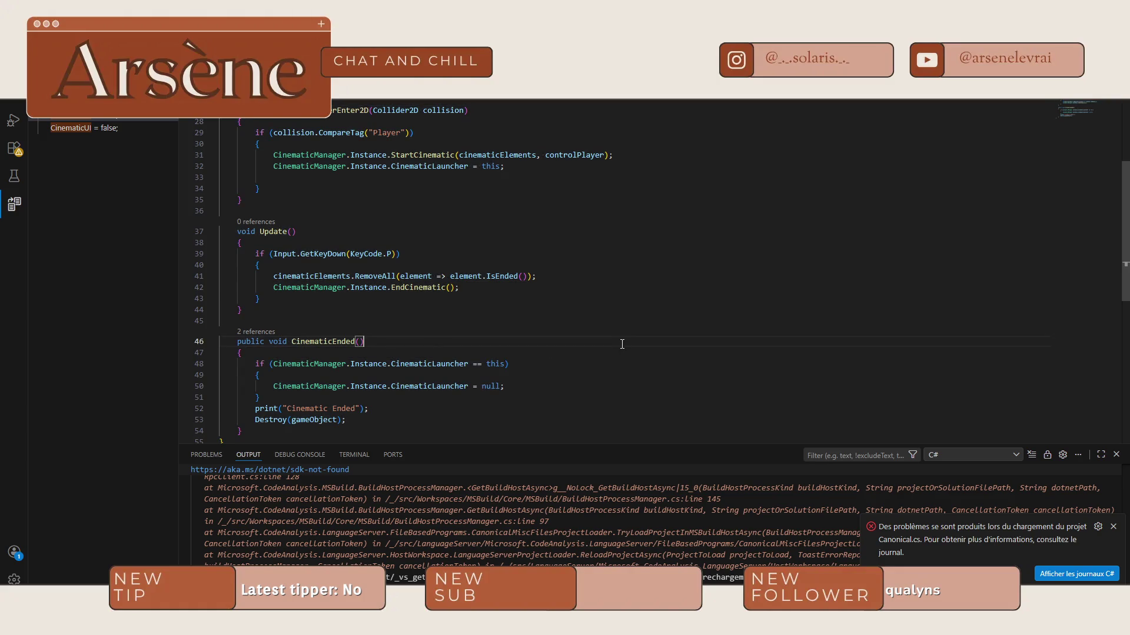
key("alt+Tab")
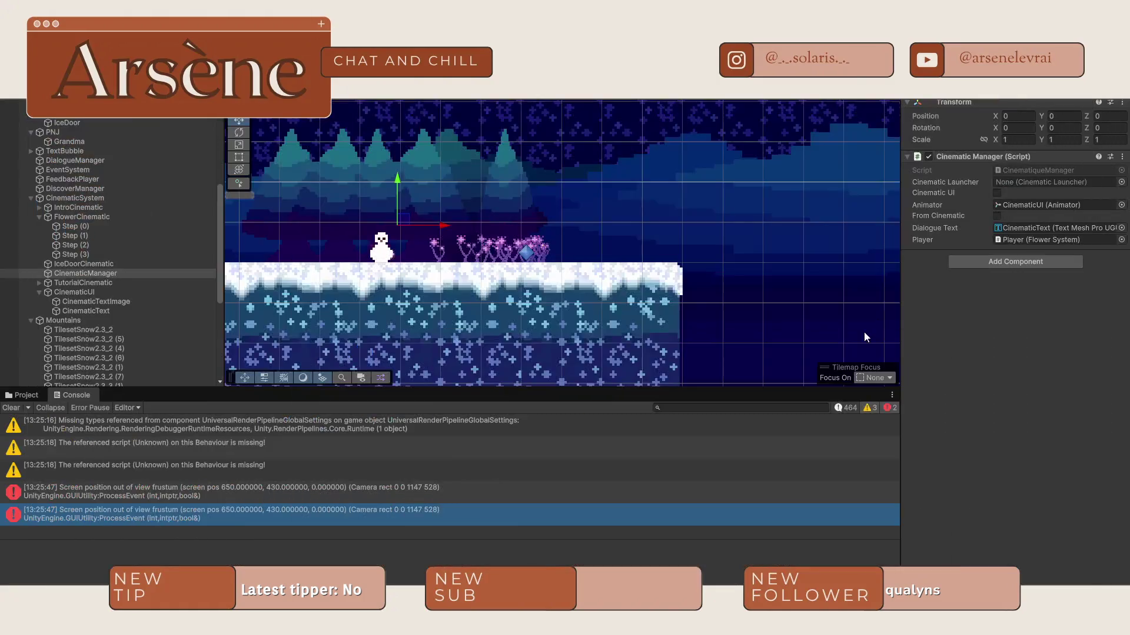
Step: Place TutorialCinematic after FlowerCinematic's Step (3) and inspect its Step (0) CE_Movement targeting Lulupin
scroll(590, 271, "right", 3)
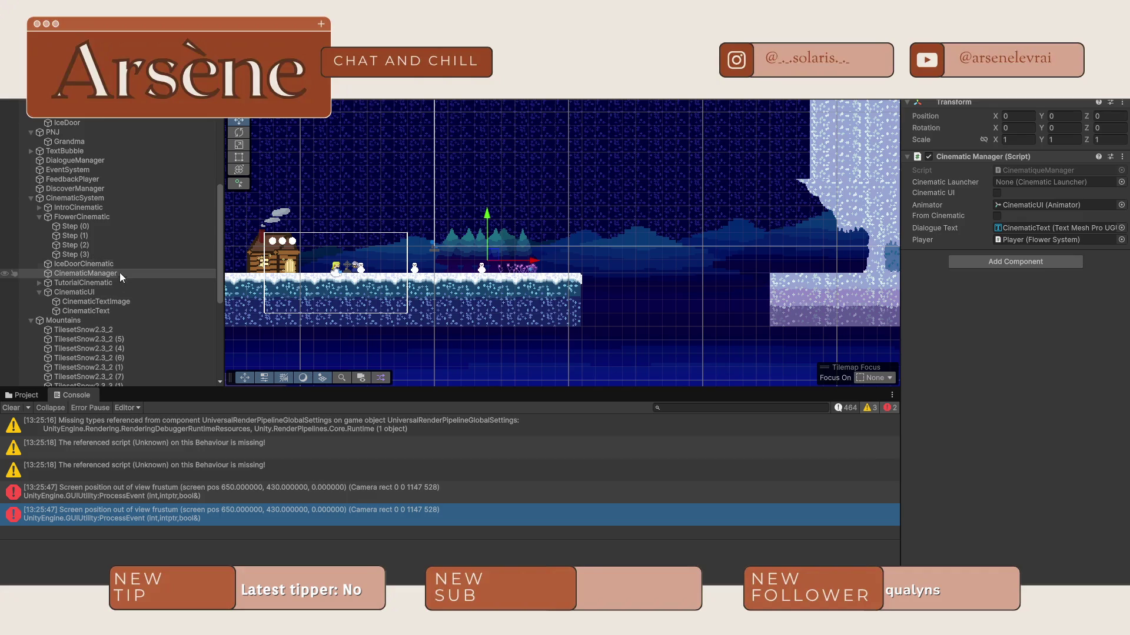
left_click(94, 283)
mouse_move(94, 284)
left_mouse_down()
mouse_move(86, 265)
mouse_move(35, 259)
left_mouse_up()
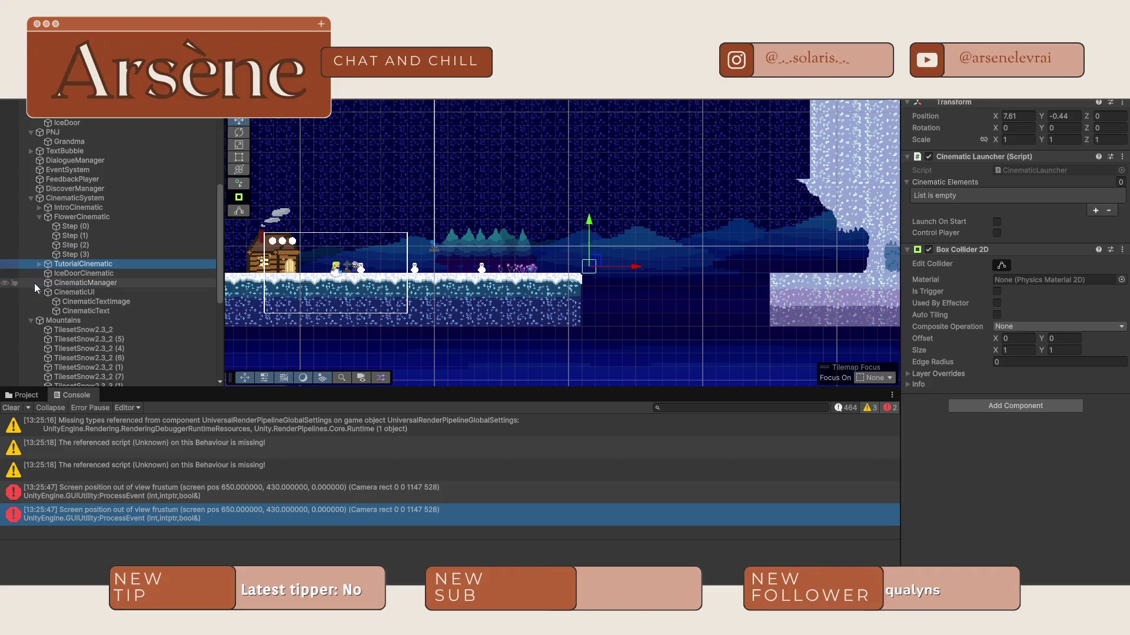
scroll(515, 284, "up", 1)
scroll(571, 265, "up", 5)
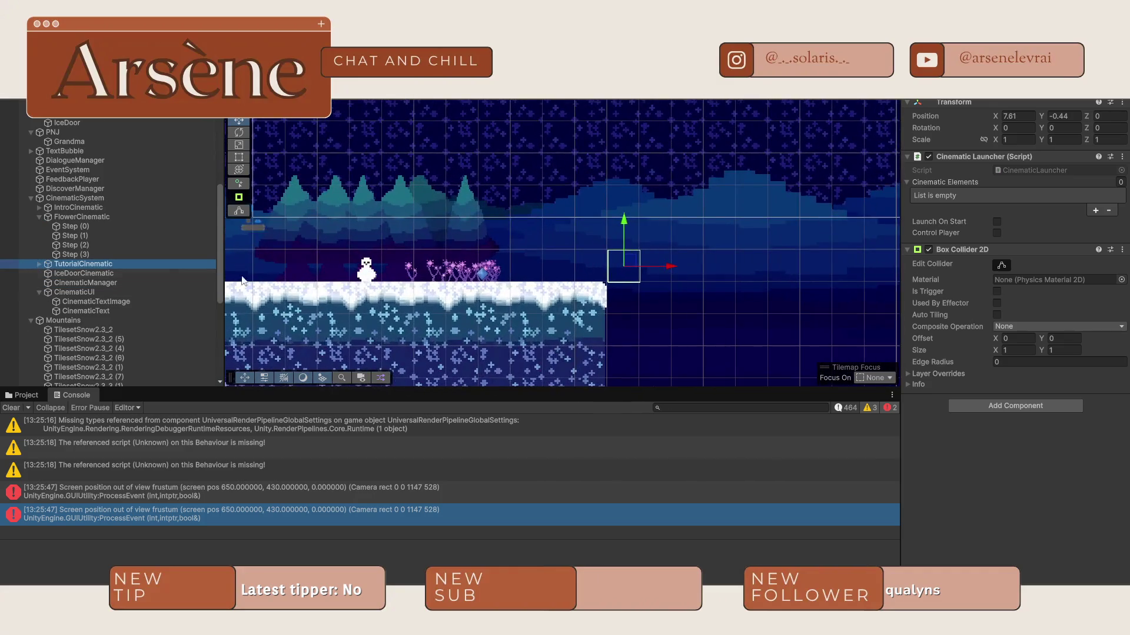
left_click(38, 265)
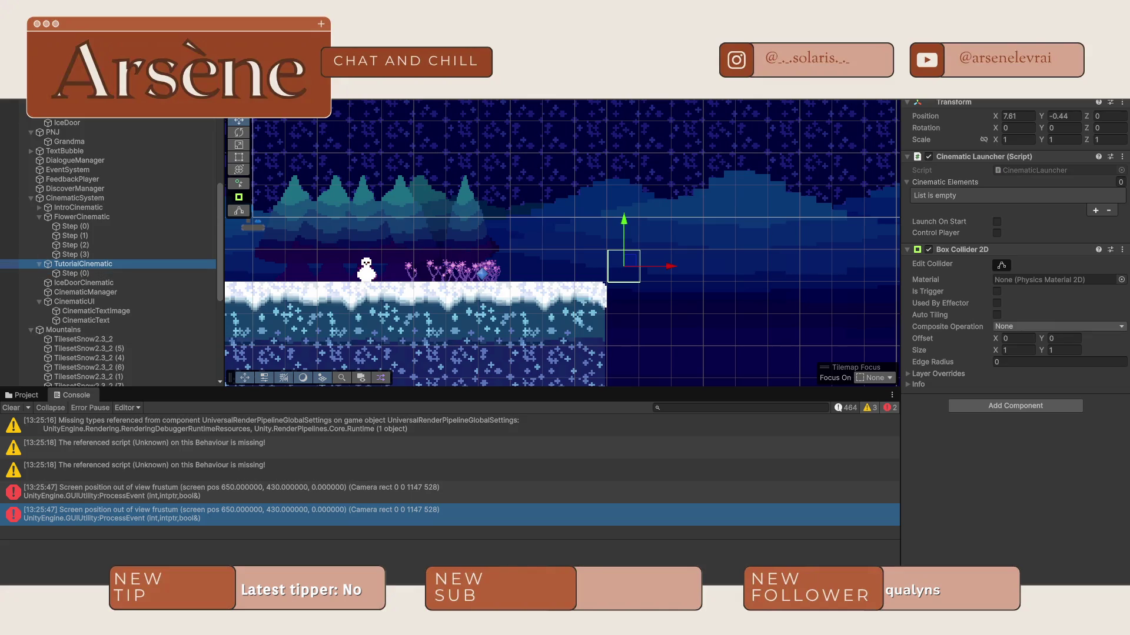
left_click(75, 273)
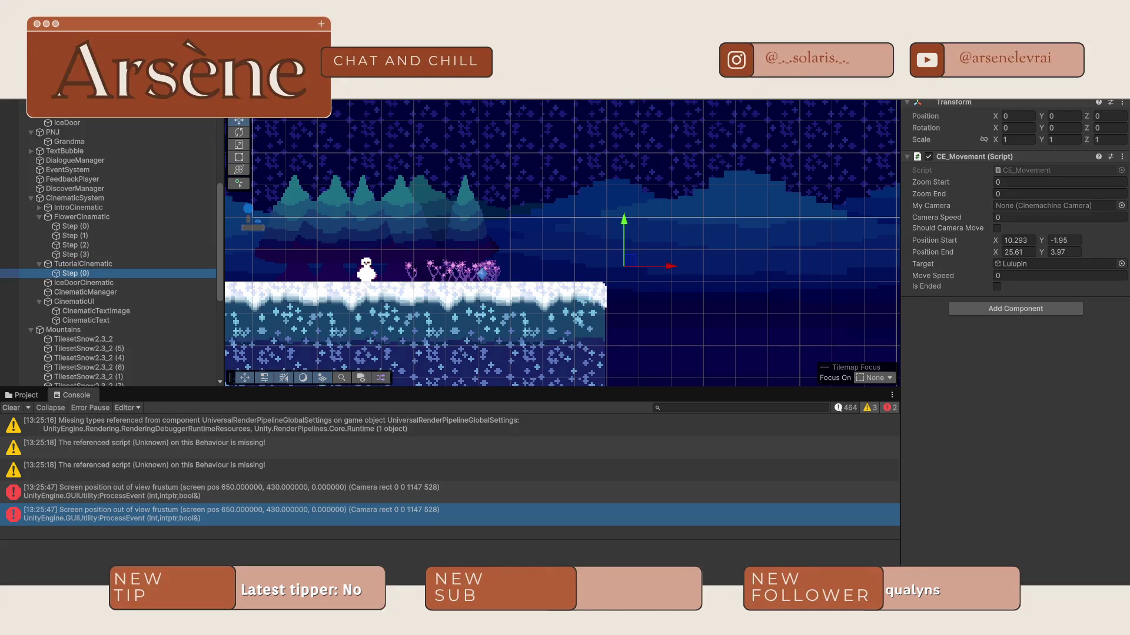
Step: Play the game past the Flowers narration into the tutorial cinematic with Lulupin, then stop
key("ctrl+p")
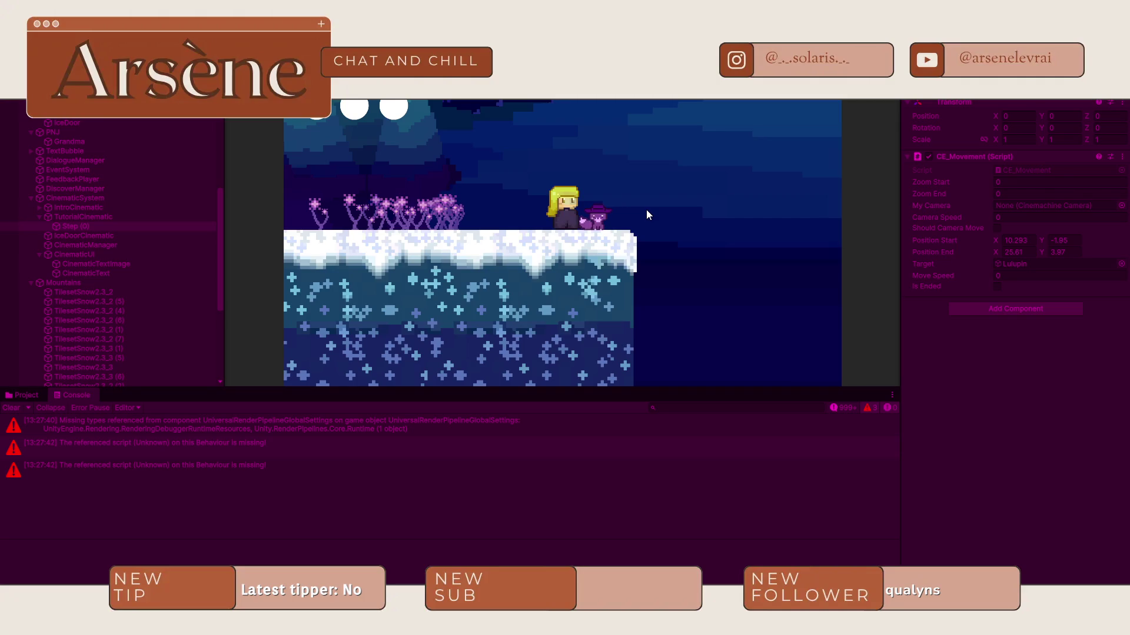
key("ctrl+1")
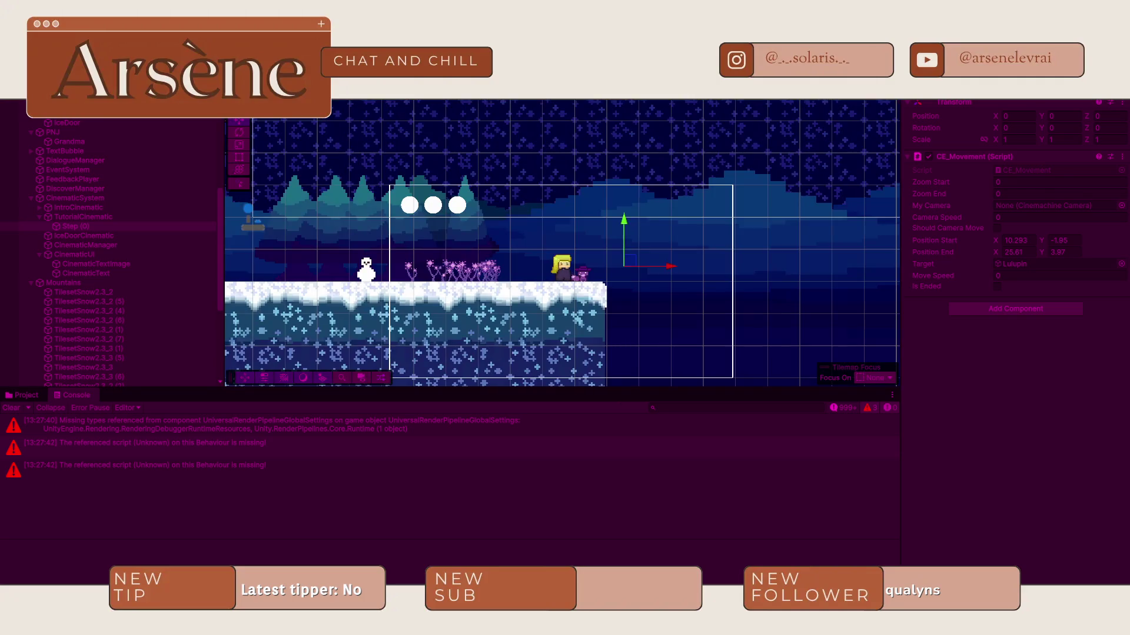
Step: Select the fox and the mountain tileset in the scene, watch the game, then stop play mode
left_click(575, 272)
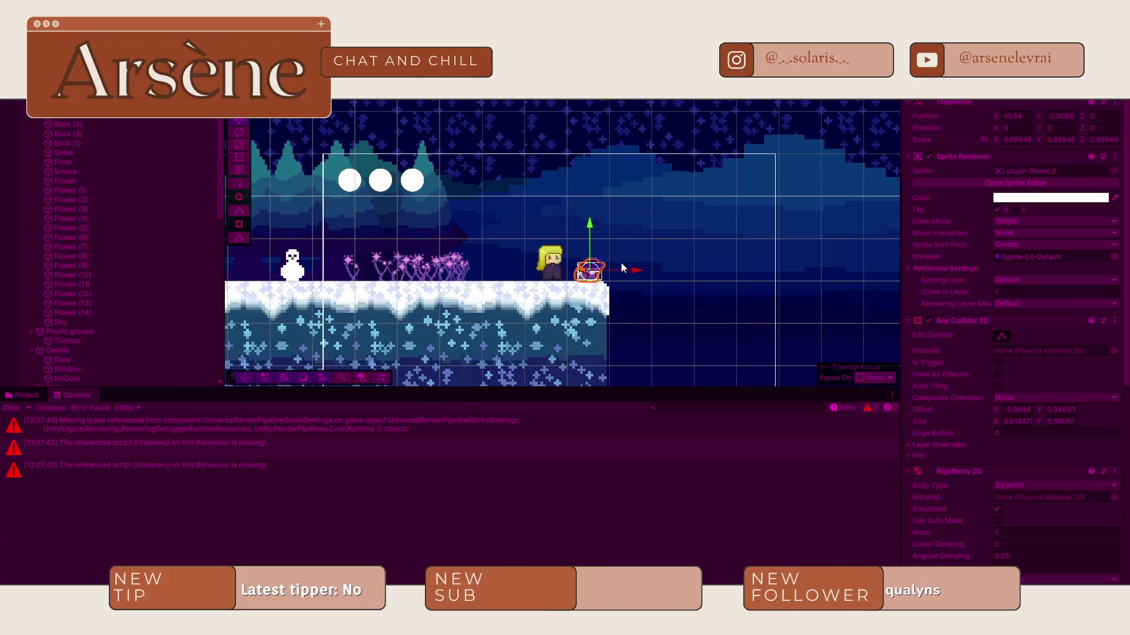
left_click(609, 257)
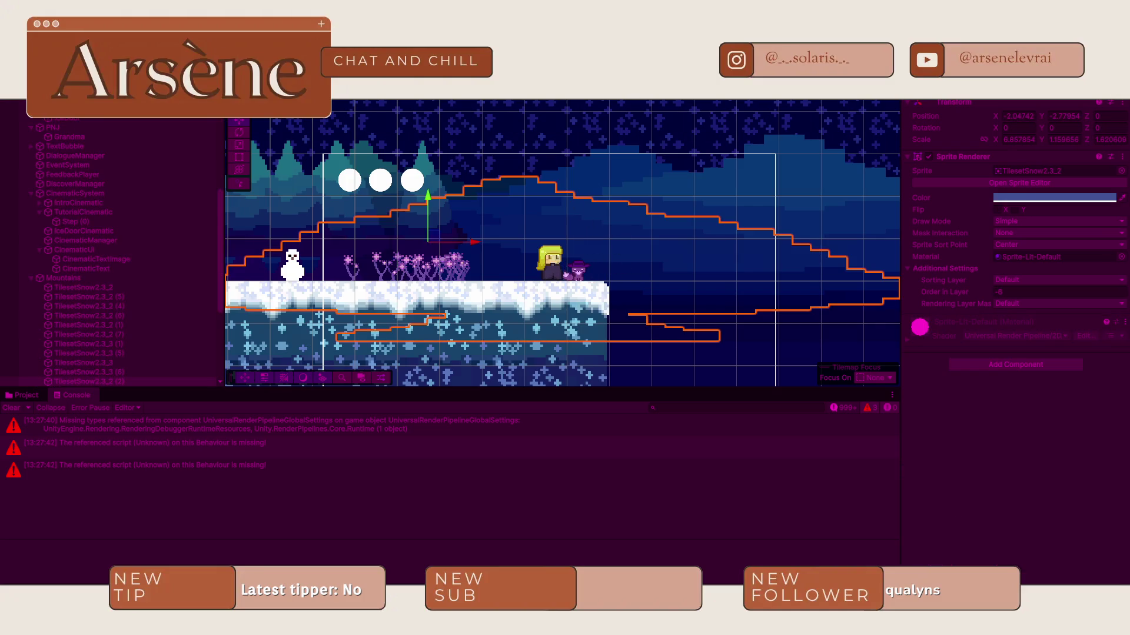
key("ctrl+2")
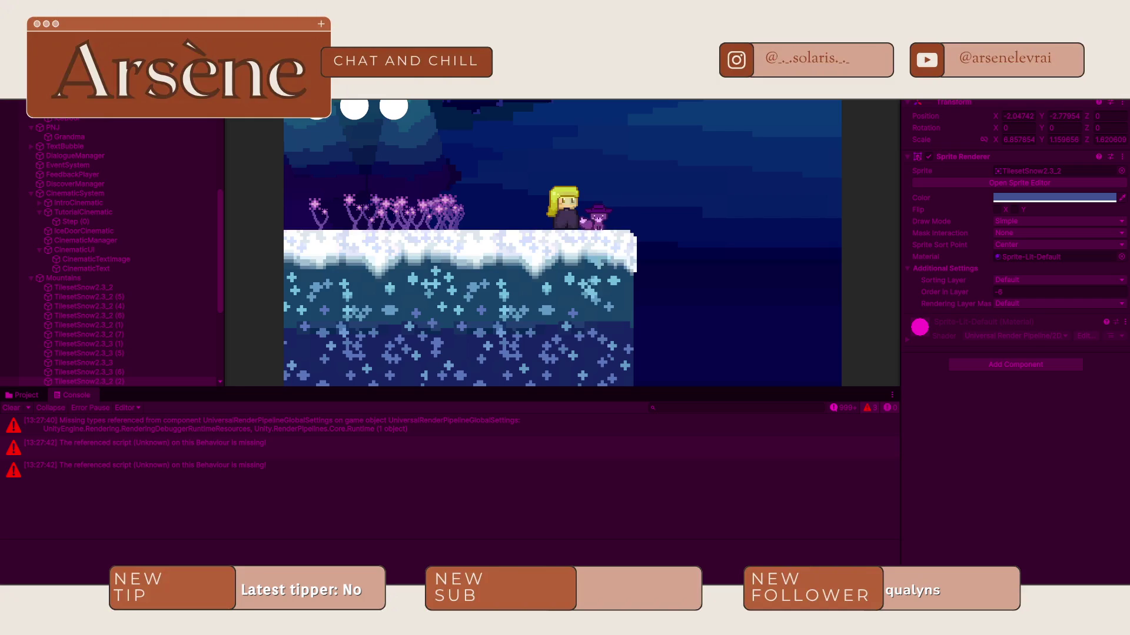
key("ctrl+p")
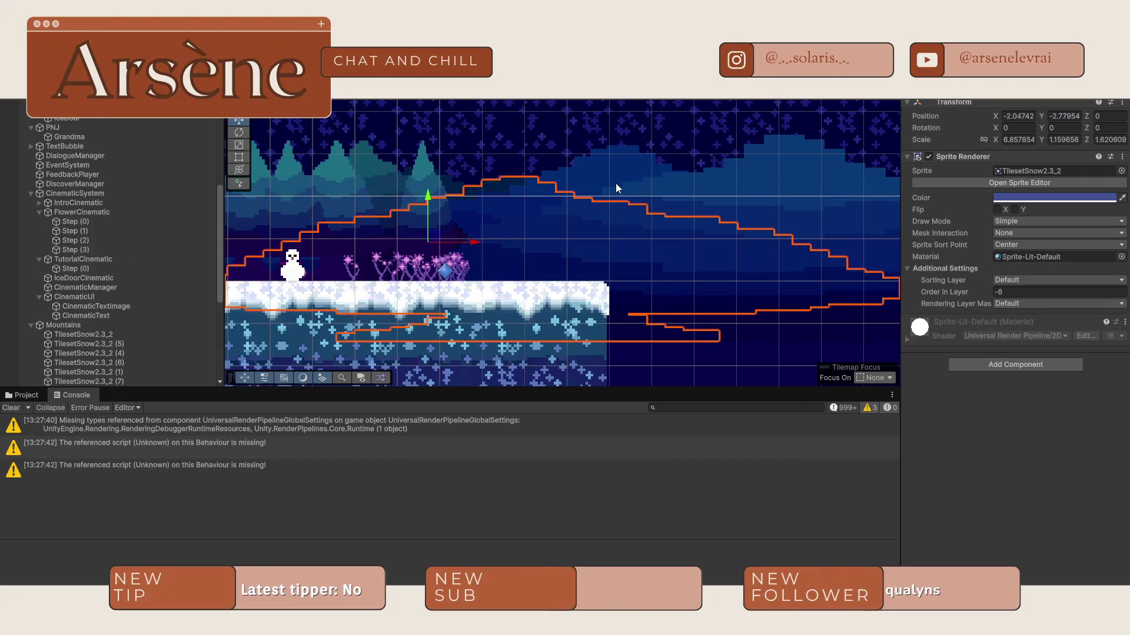
Step: Search 'githu' in Windows Search, launch GitHub Desktop and bring its window into view
key("super")
type("githu")
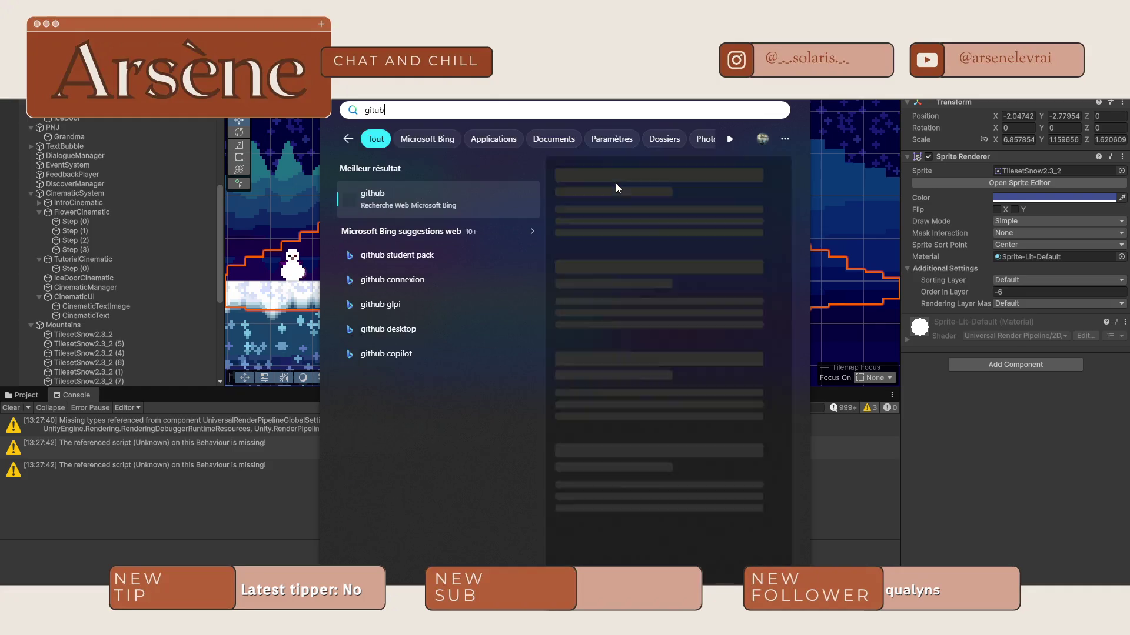
key("Escape")
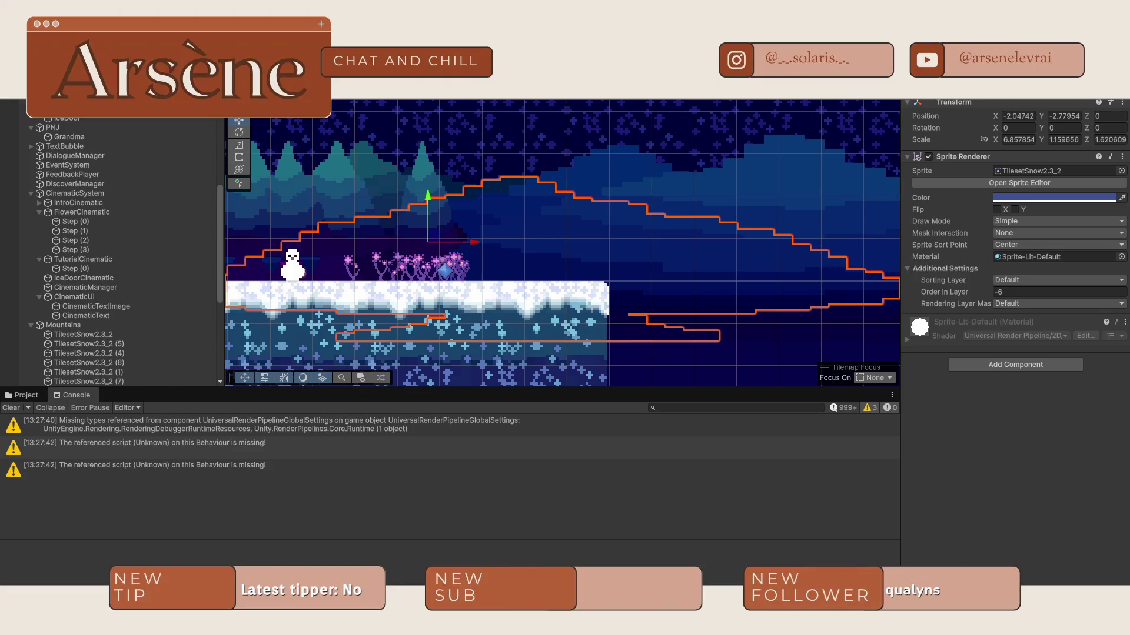
key("super")
type("githu")
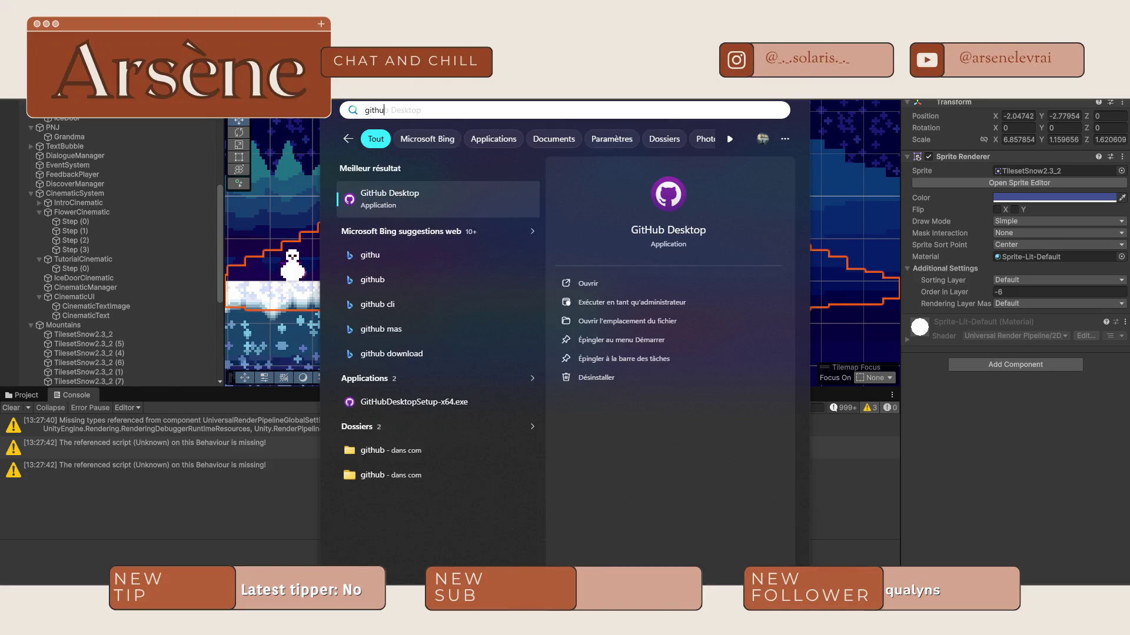
left_click(441, 203)
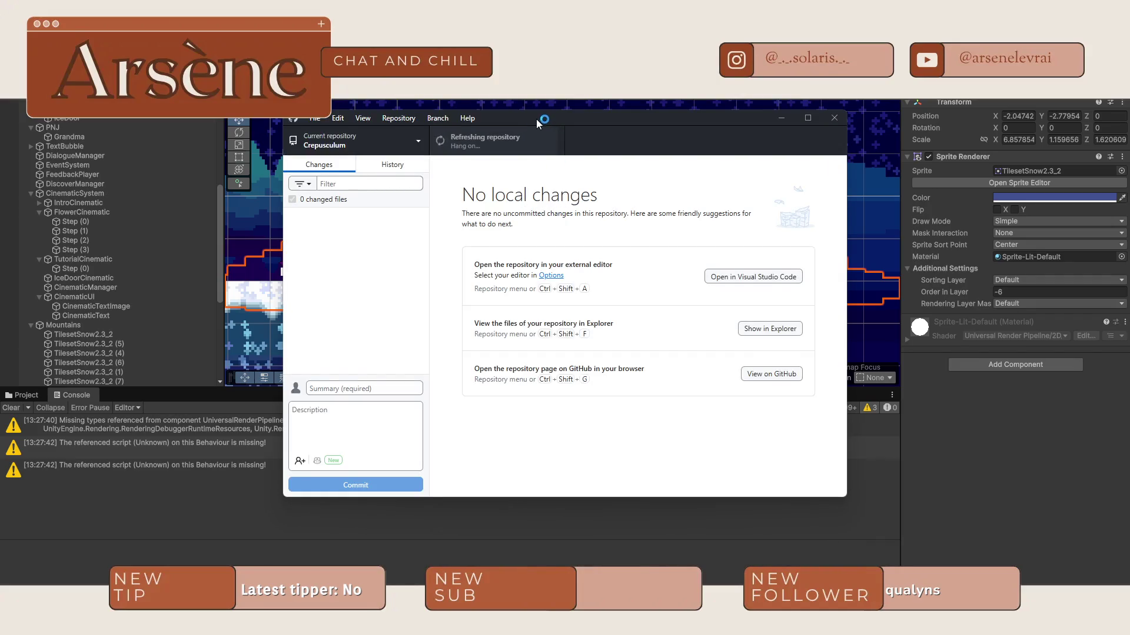
mouse_move(535, 119)
left_mouse_down()
mouse_move(241, 117)
mouse_move(437, 2)
left_mouse_up()
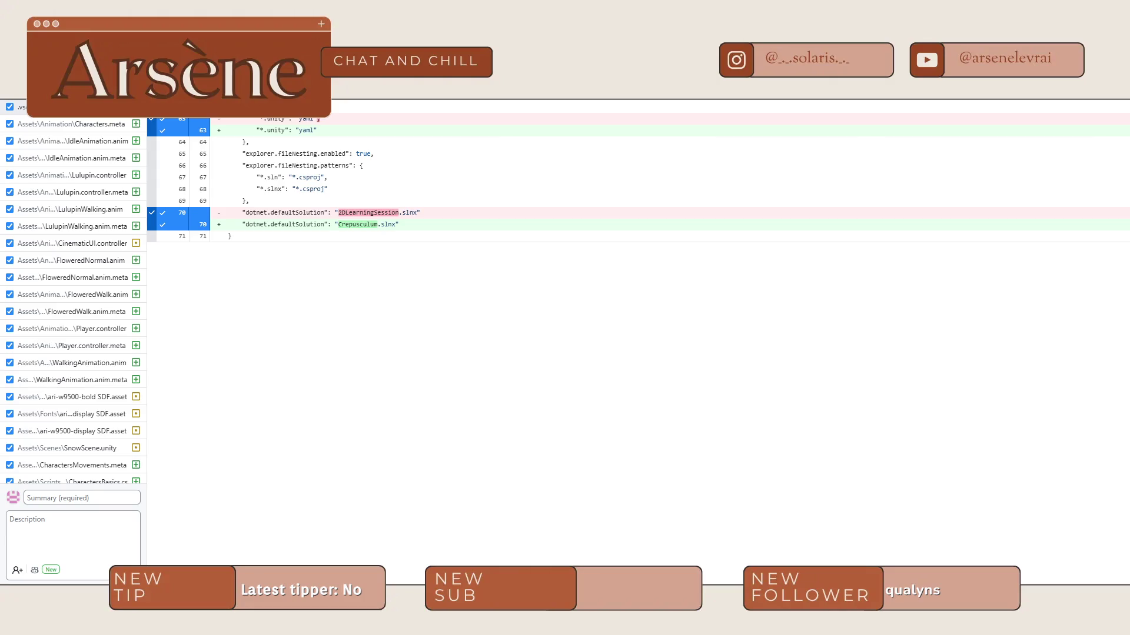
Step: Commit with summary 'Change 22/03/2026' and description 'Cinematic Sustel amélioré. Intro Cinématic Complète !'
left_click(88, 499)
type("C")
type("hange")
type(" 22/03/")
type("2025")
left_click(36, 549)
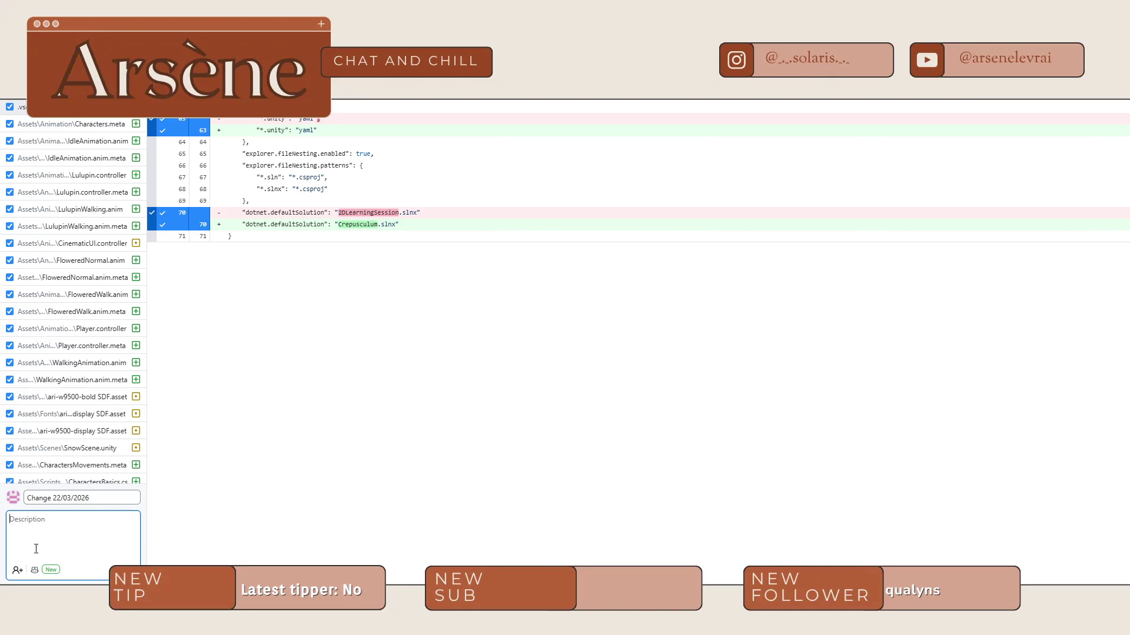
type("Cinematic SQ")
key("BackSpace")
type("ystel fy")
key("BackSpace")
type("al")
type("méliore")
type("Intro Cinéma")
type("tic Complèt")
type("e !")
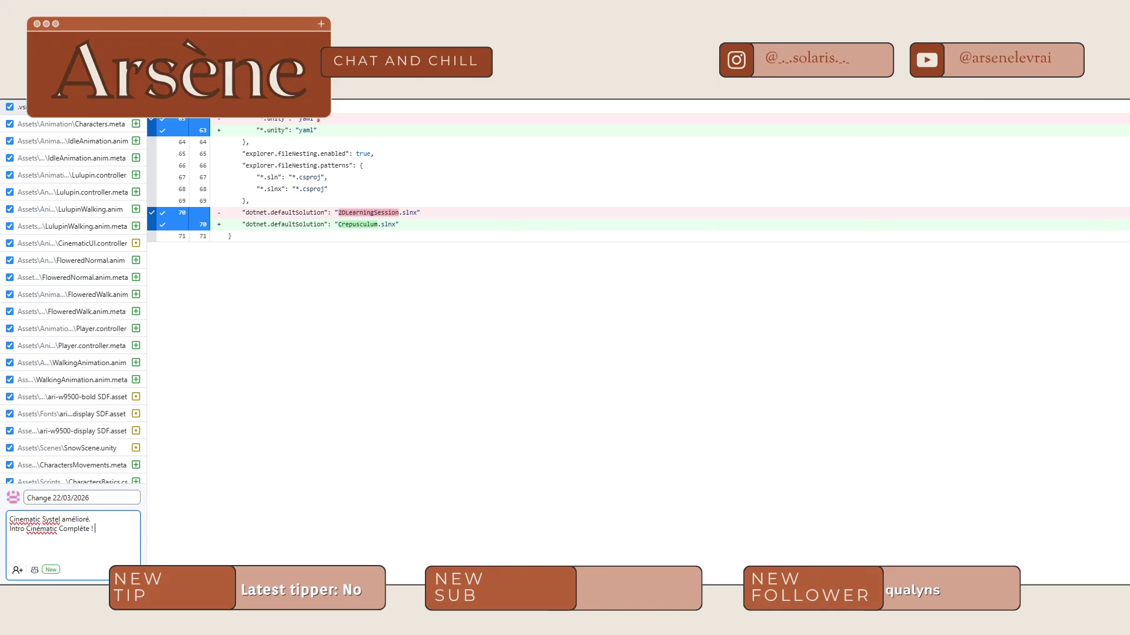
key("ctrl+Return")
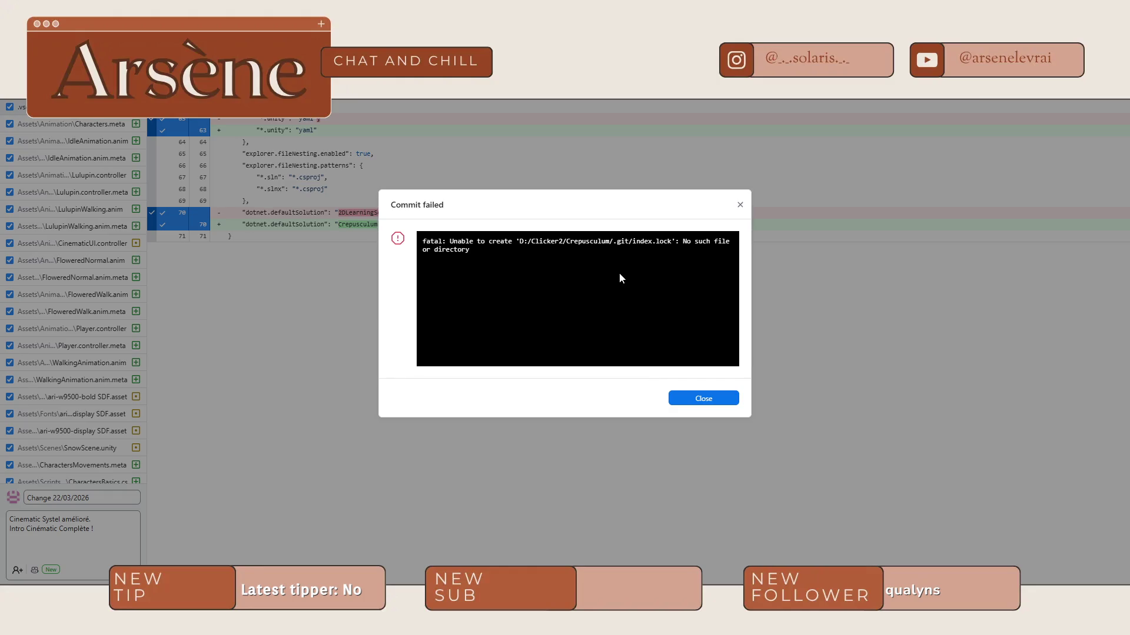
Step: Dismiss the error, retry the commit, and select the resulting index.lock error text
left_click(690, 401)
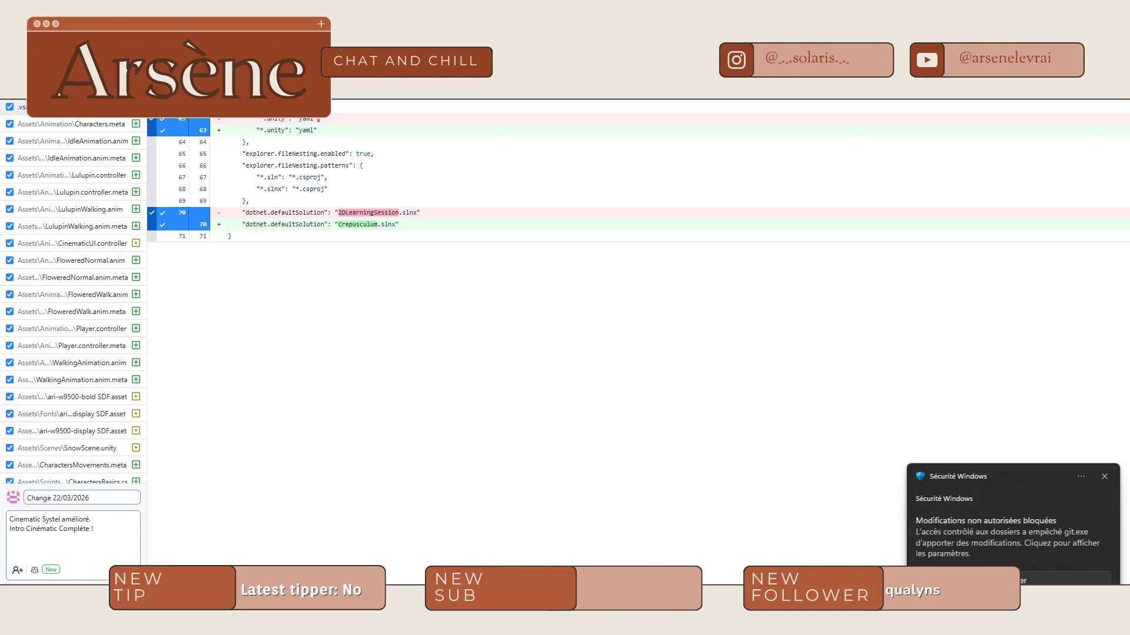
key("ctrl+Return")
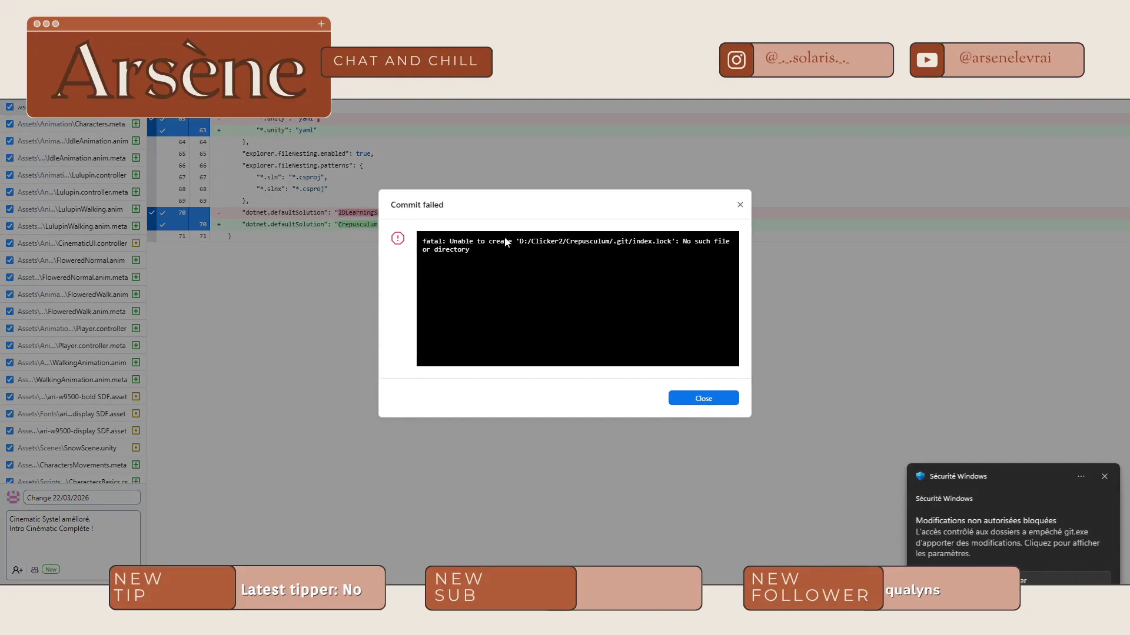
left_click_drag(497, 242, 422, 242)
triple_click(427, 243)
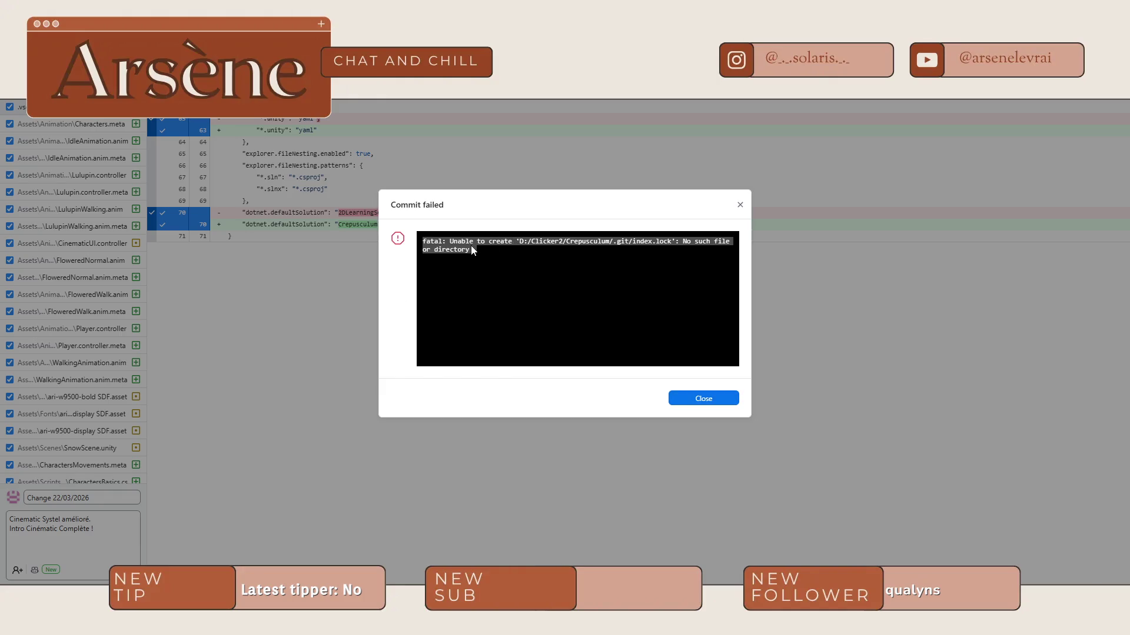
Step: Capture a snip of the index.lock error dialog as a screenshot
left_click(500, 247)
left_click_drag(498, 257, 409, 240)
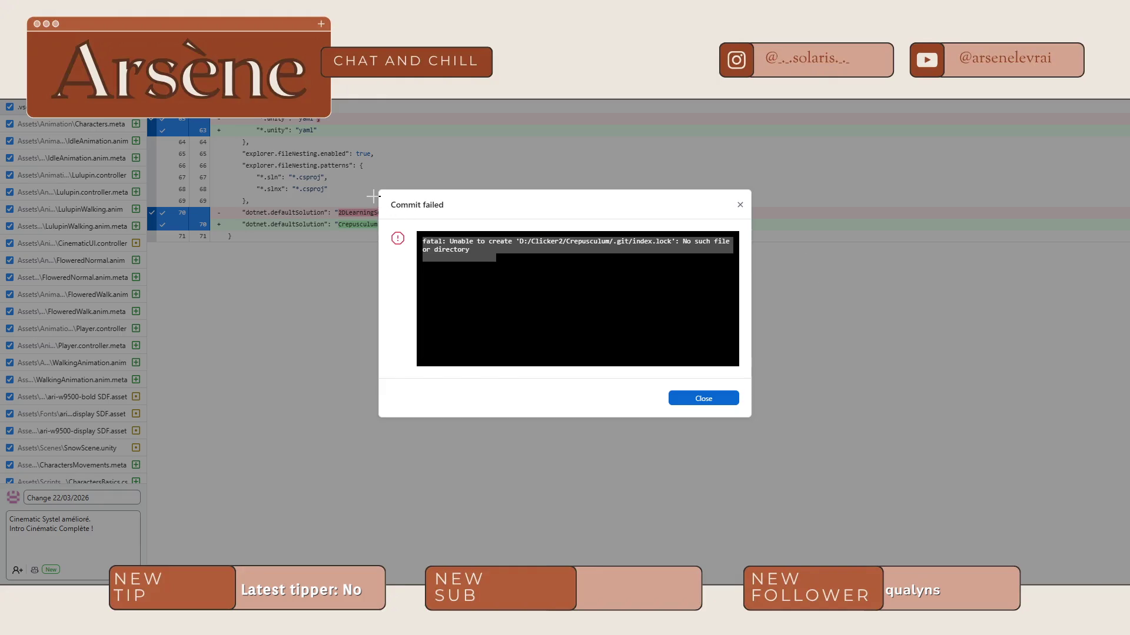
key("super+shift+s")
mouse_move(383, 194)
left_mouse_down()
mouse_move(698, 278)
mouse_move(757, 278)
mouse_move(746, 279)
left_mouse_up()
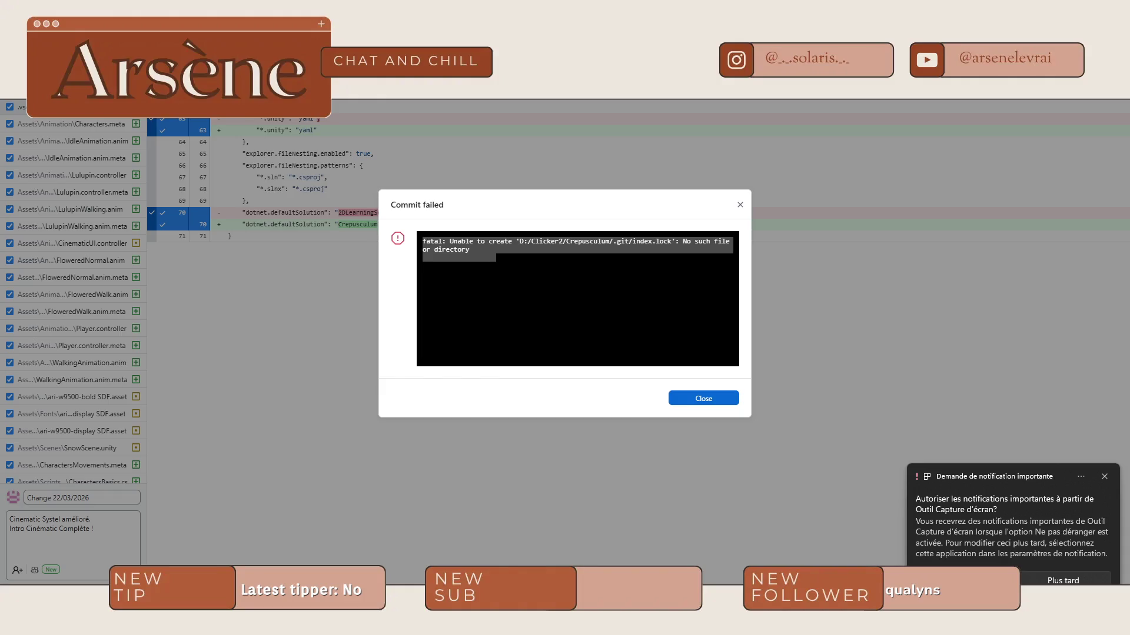
key("super+n")
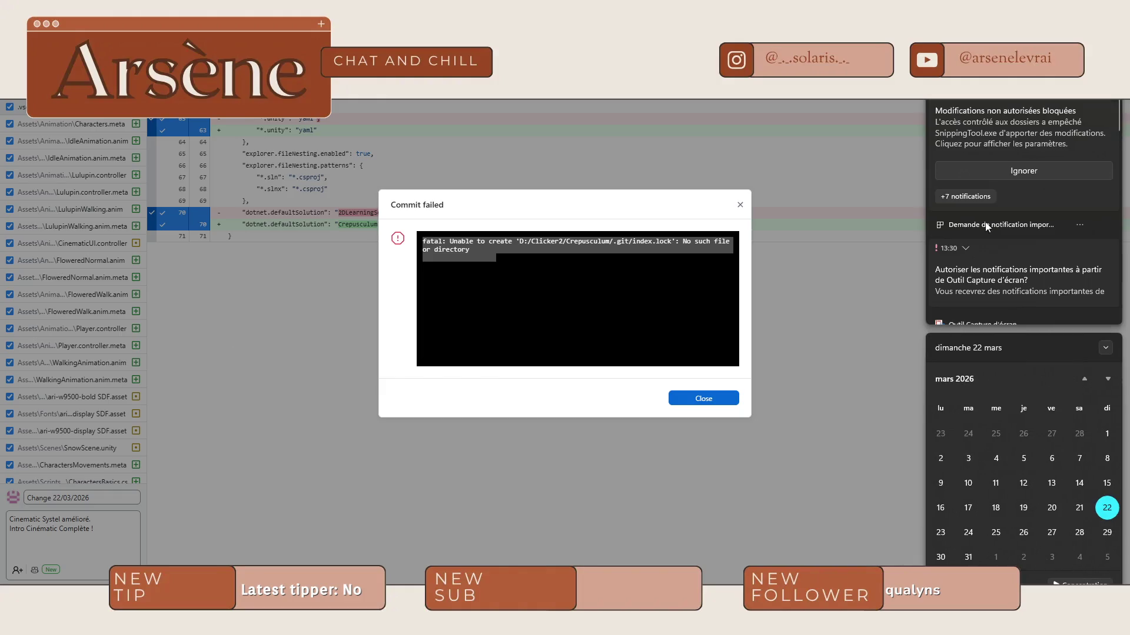
Step: Allow two blocked Controlled folder access entries on this device in Windows Security protection history
left_click(1000, 115)
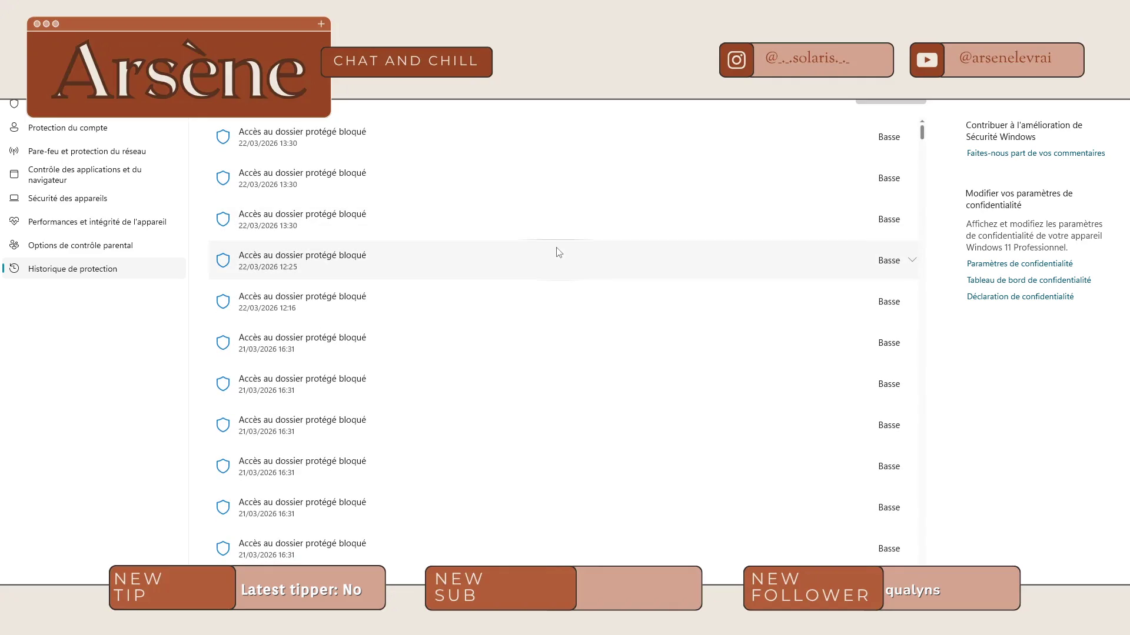
left_click(898, 147)
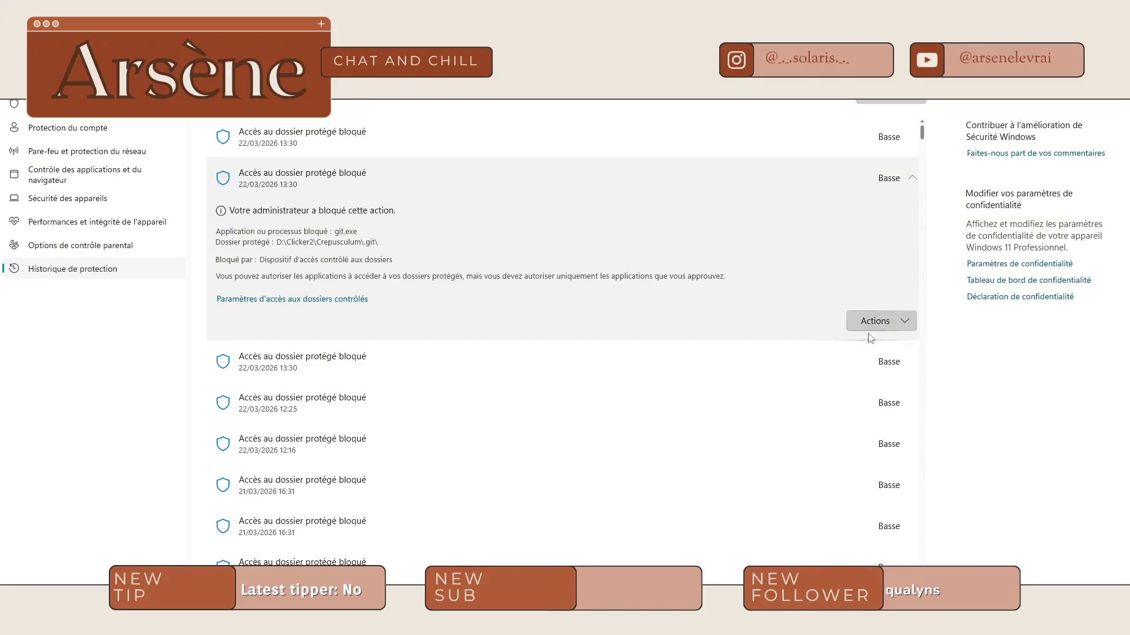
left_click(871, 322)
left_click(881, 347)
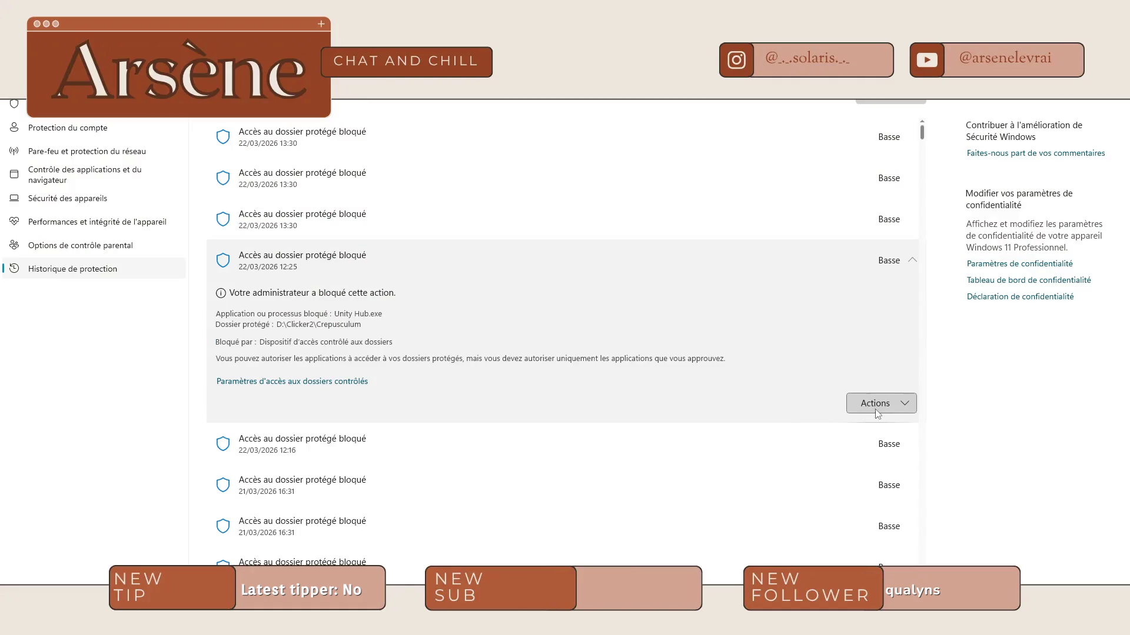
left_click(862, 404)
left_click(852, 432)
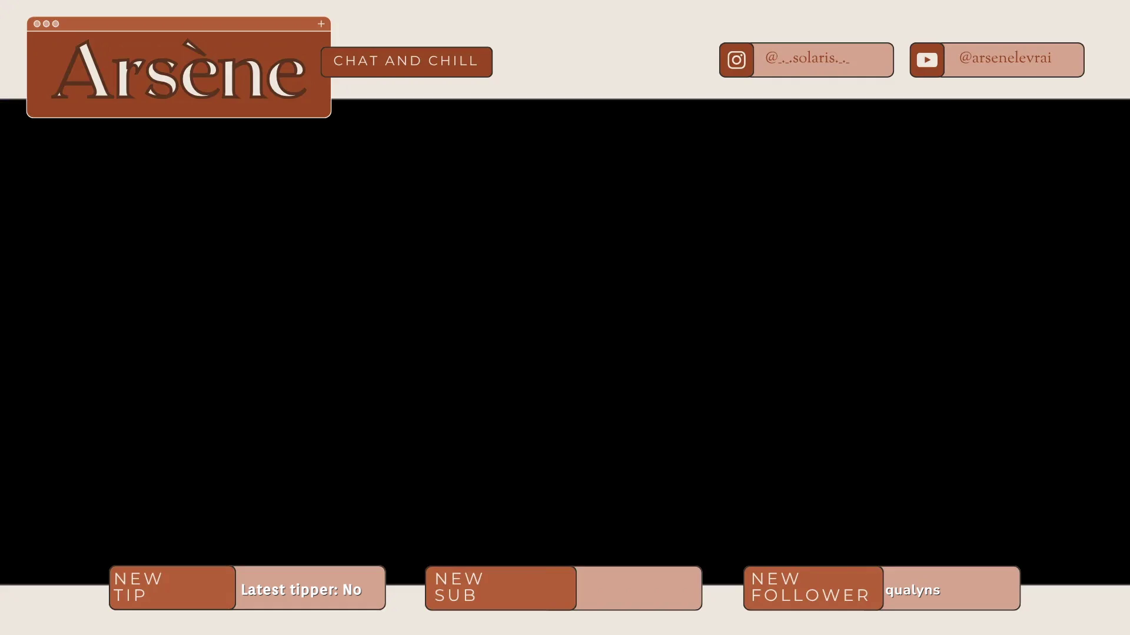
Step: Check the top blocked entry, then dismiss the failed-commit message in GitHub Desktop
scroll(895, 323, "up", 1)
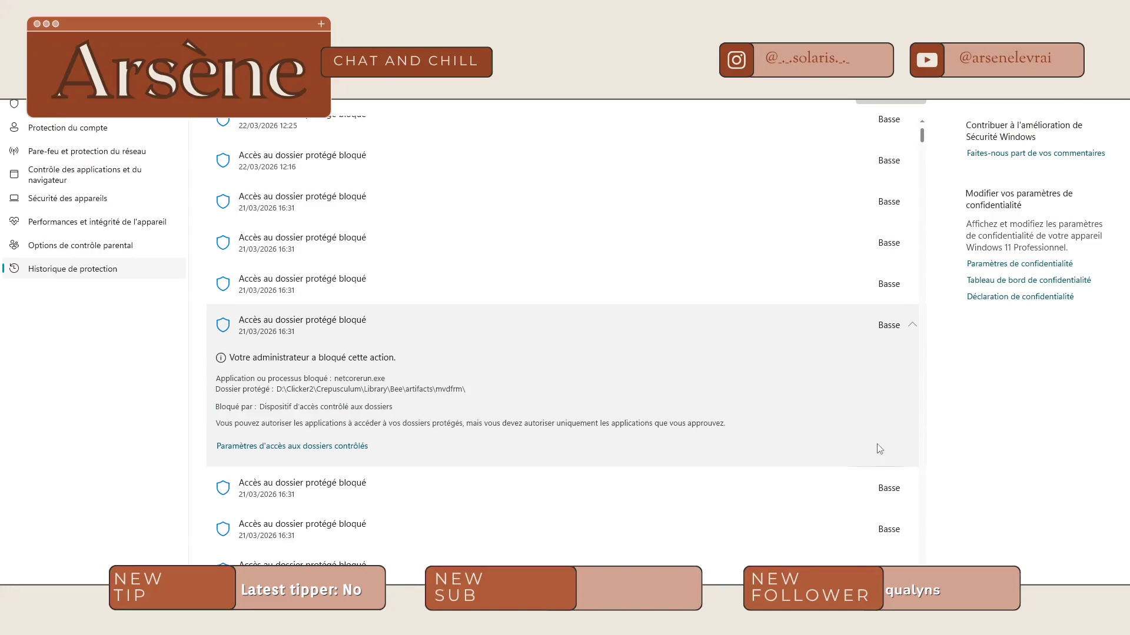
left_click(676, 144)
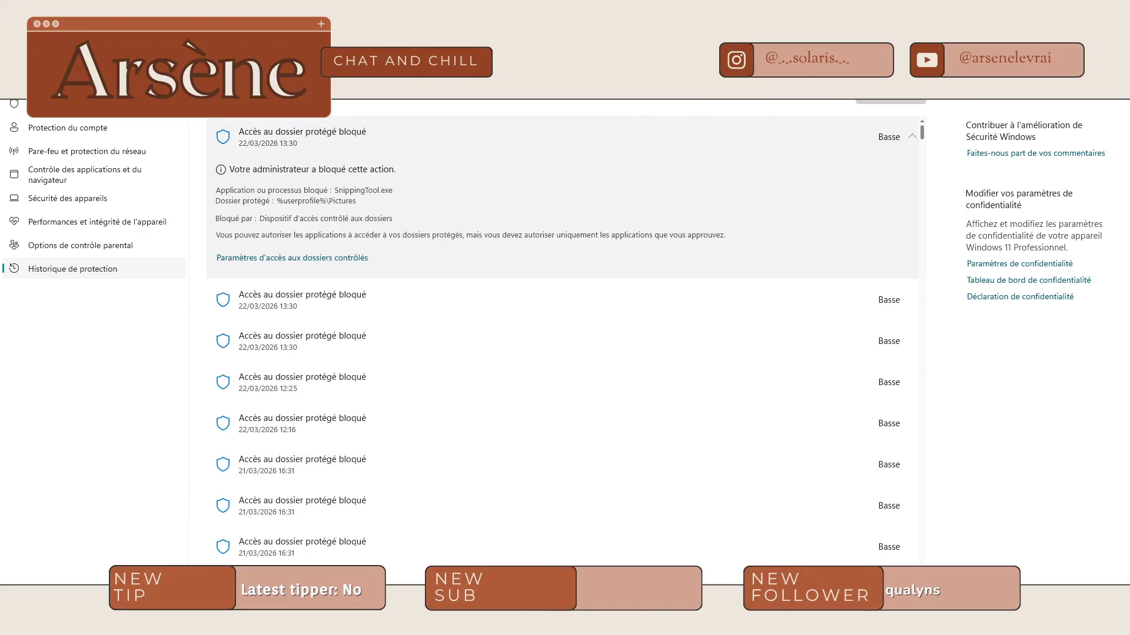
key("super+Down")
left_click(672, 400)
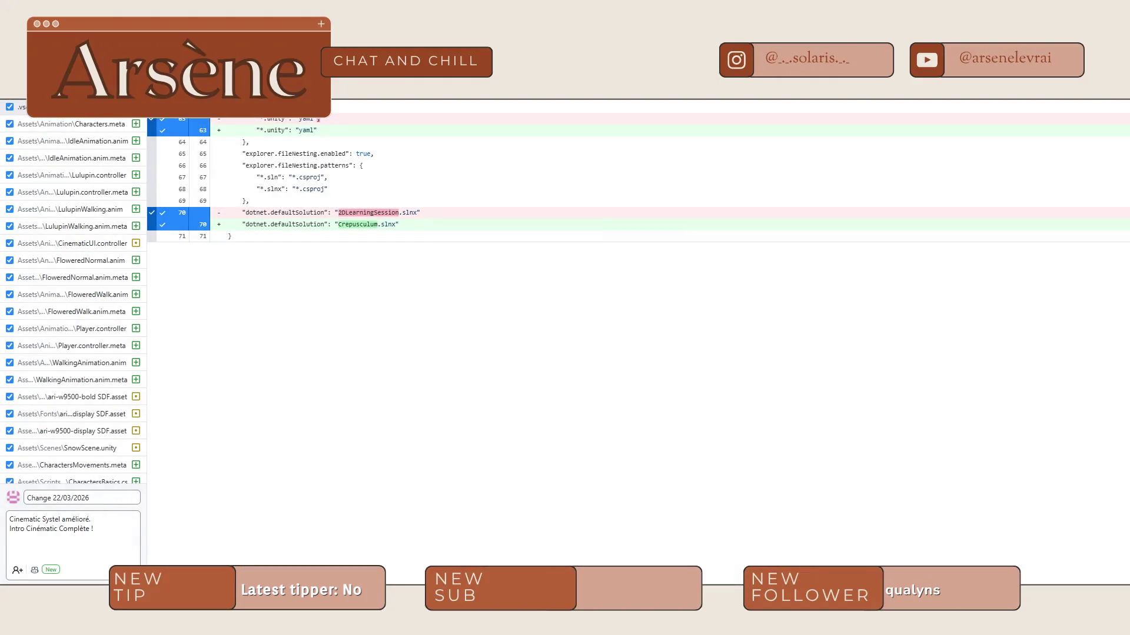
Step: Commit the Crepusculum changes to main and push them to origin
key("ctrl+Return")
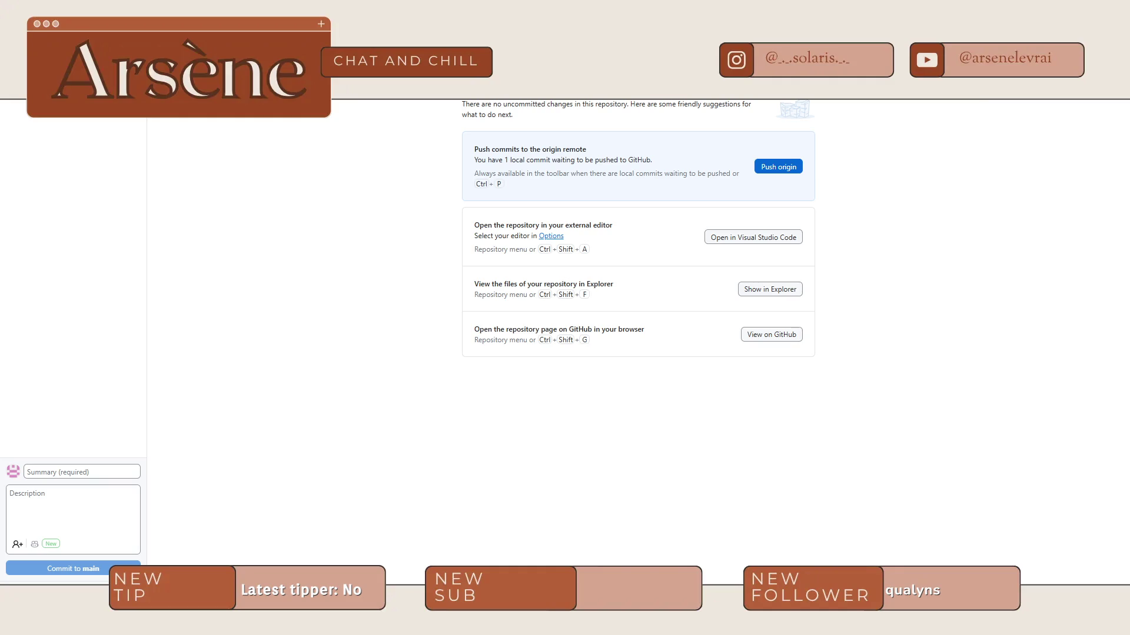
key("ctrl+p")
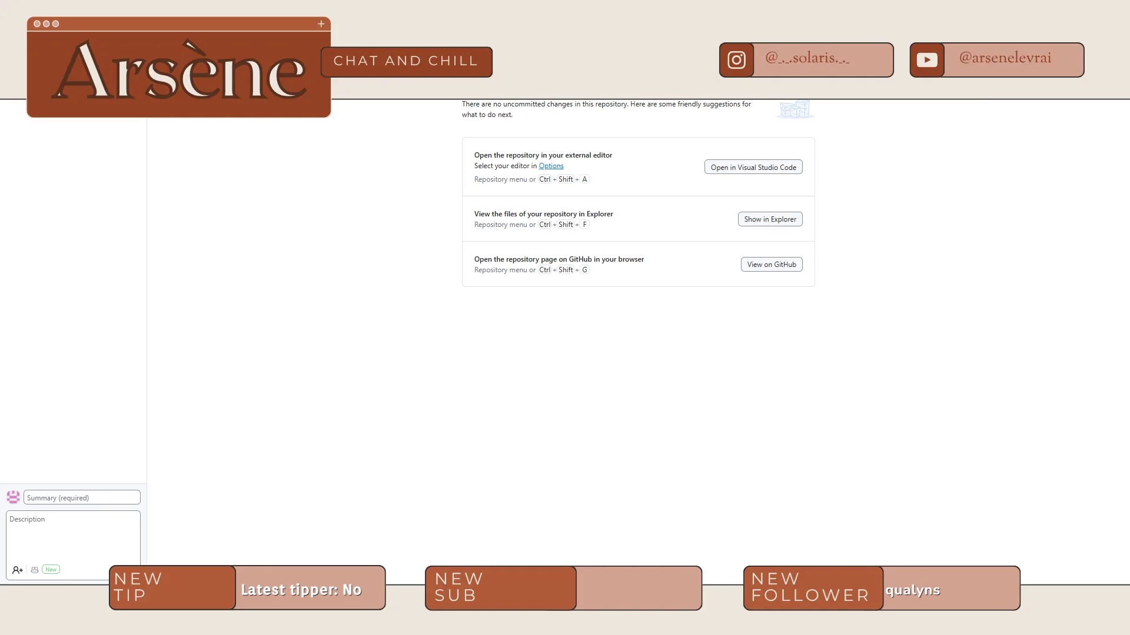
key("alt+Tab")
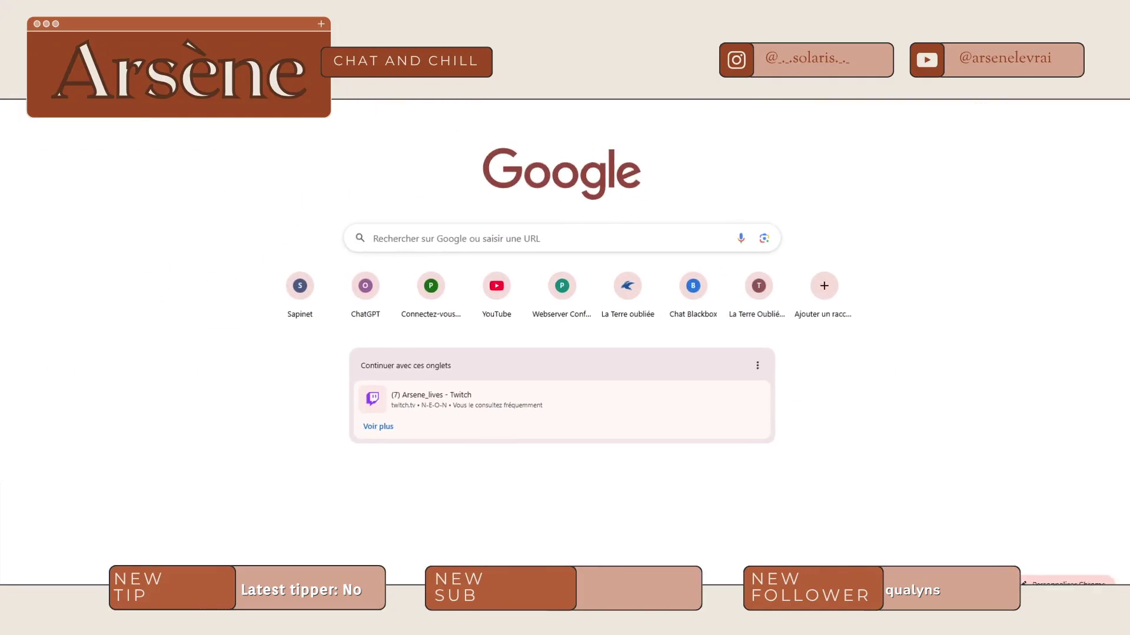
Step: Enter github.com in Chrome's address bar, trimming it to browse GitHub suggestions
type("github.com")
key("BackSpace")
key("BackSpace")
key("BackSpace")
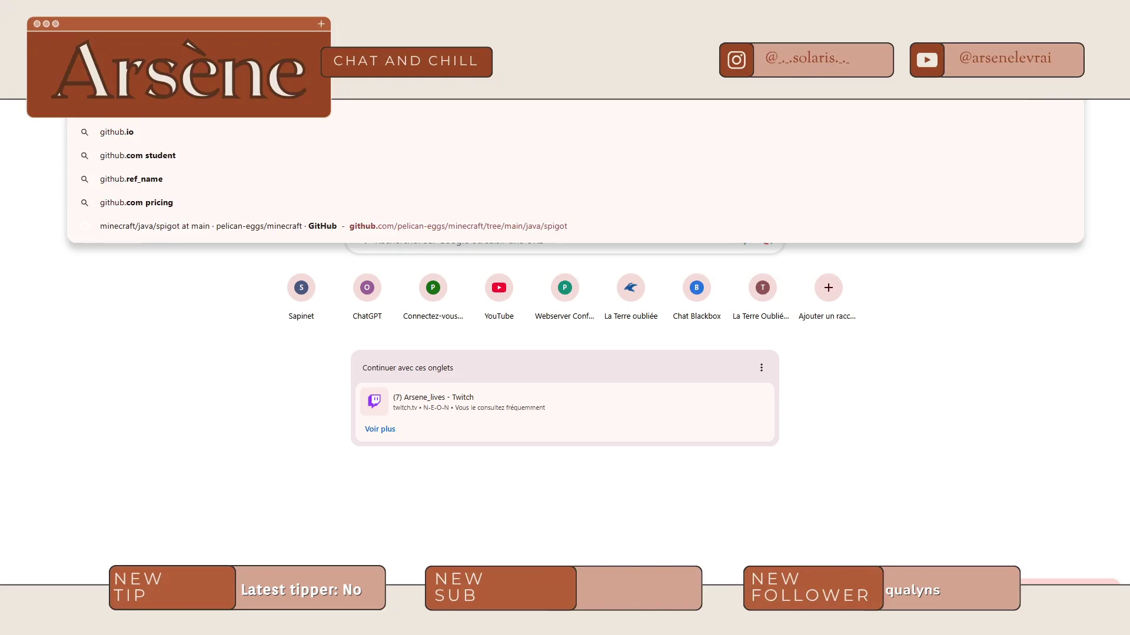
key("BackSpace")
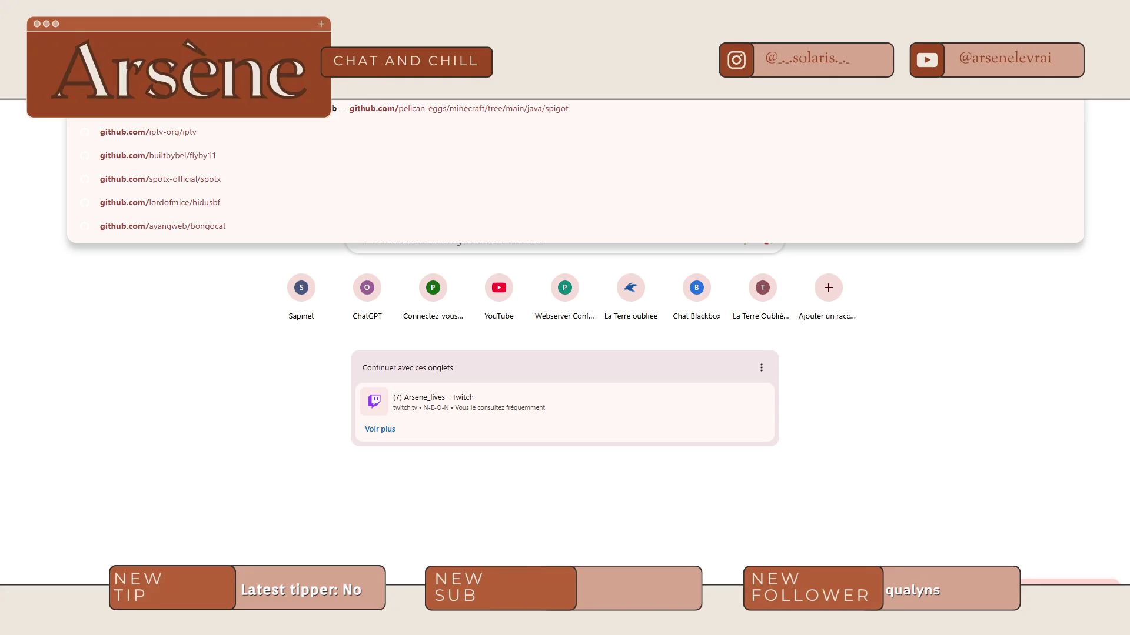
key("BackSpace")
key("BackSpace")
key("BackSpace")
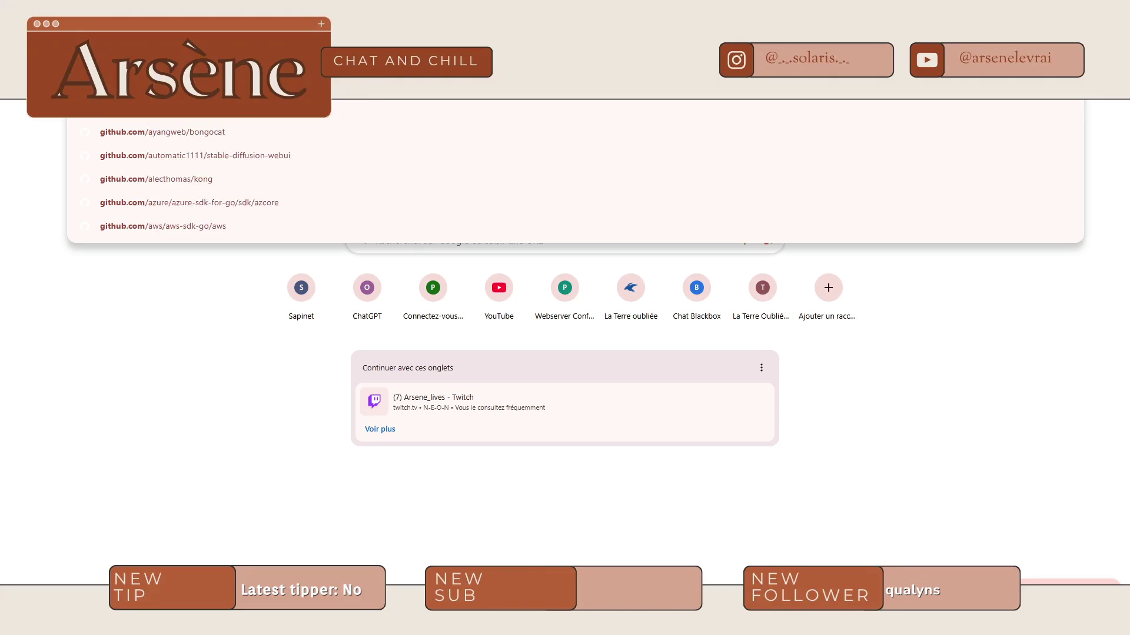